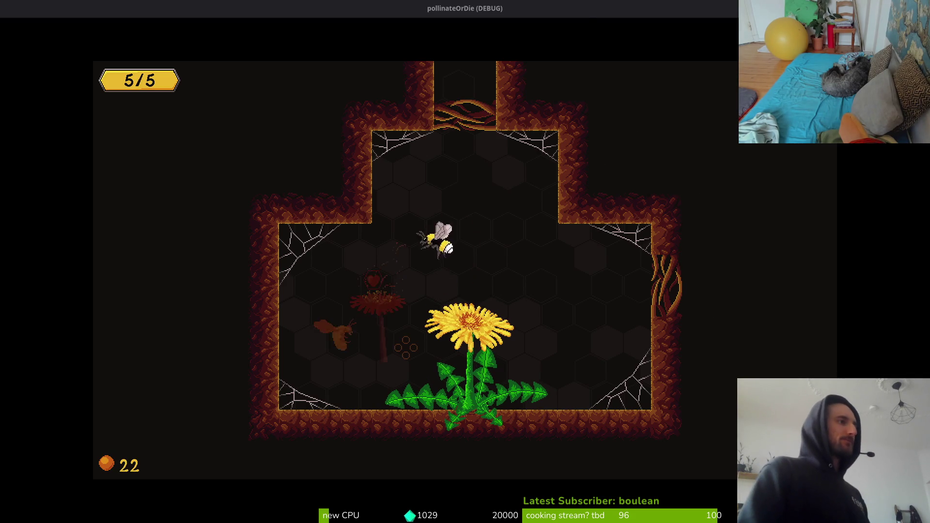
Fly past the dandelion, exit right, then leave the hive through its top exit.
key(Right)
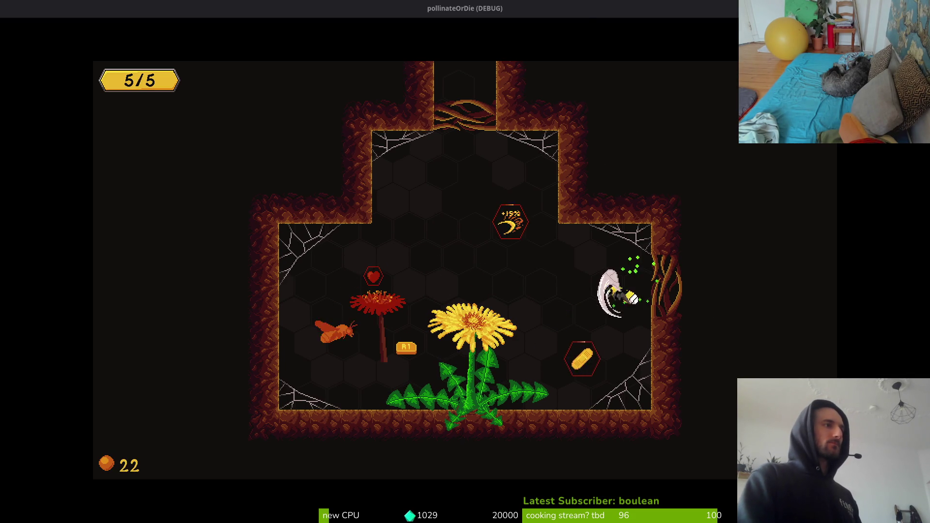
key(Right)
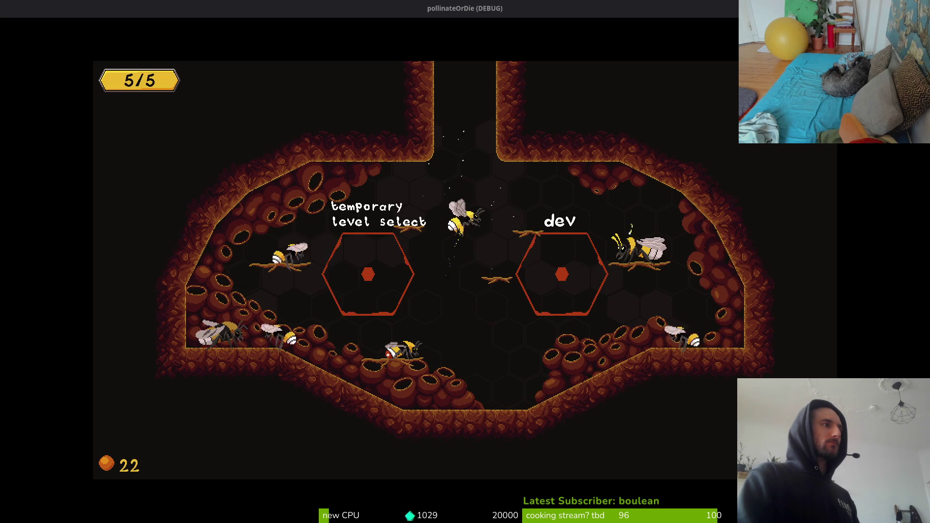
key(Up)
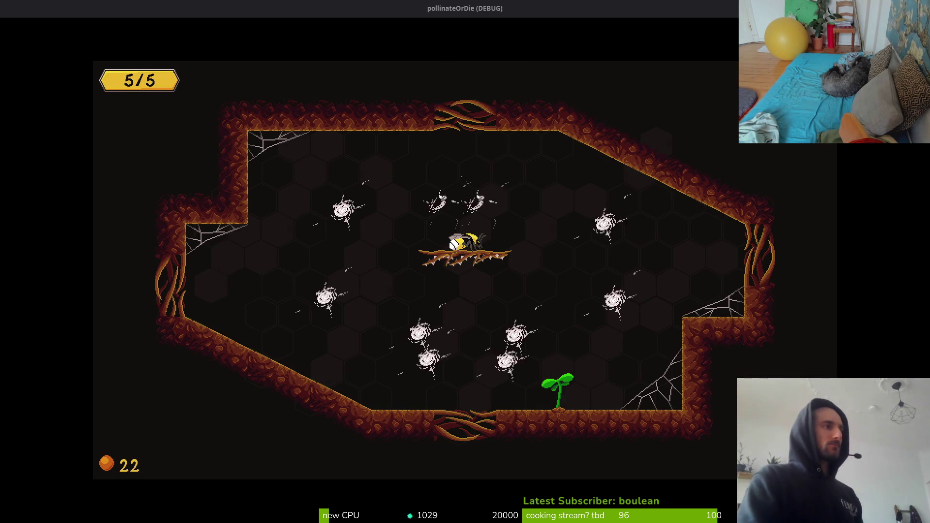
Dash into the spirals, mosquito and fly swarm in the desert cave arena.
key(Up)
key(Right)
key(Down)
key(Left)
key(Left)
key(Down)
key(Right)
Keep dashing across the arena to destroy the remaining mosquito and enemies.
key(Right)
key(Left)
key(Left)
key(Down)
key(Right)
key(Right)
key(Left)
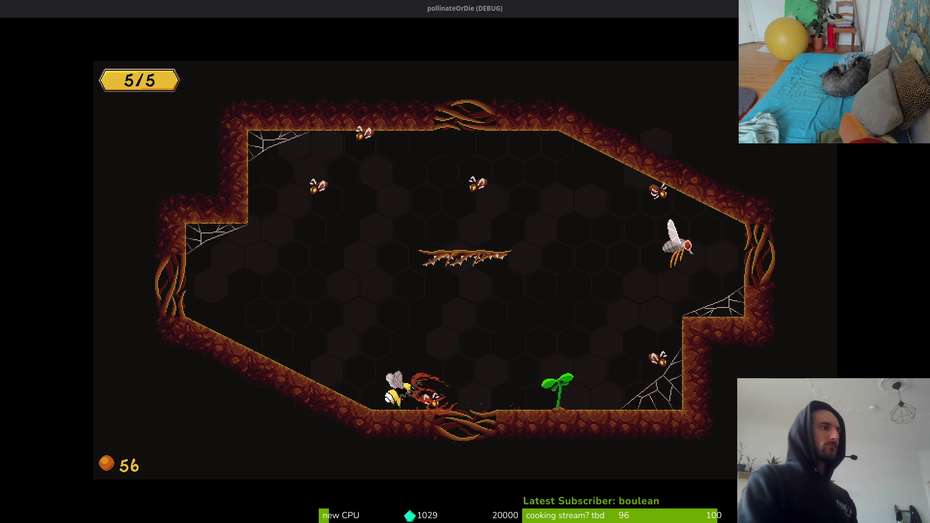
key(Right)
key(Up)
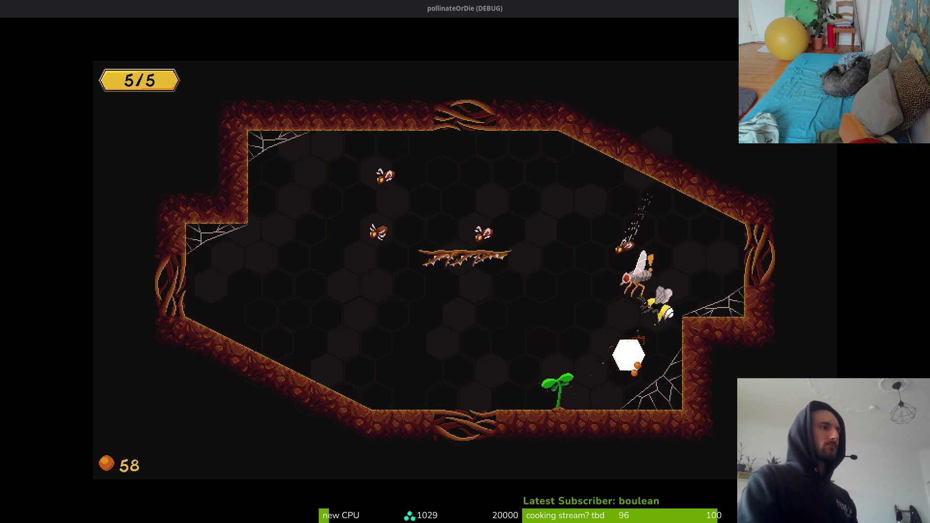
key(Up)
key(Left)
key(Left)
Fly down onto the sprout to make it bloom, then exit through the top opening.
key(Down)
key(Right)
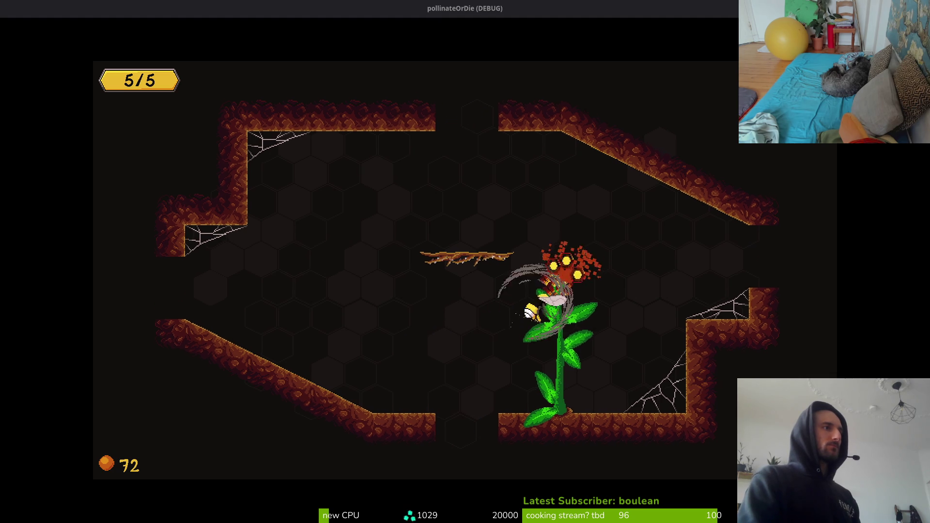
key(Up)
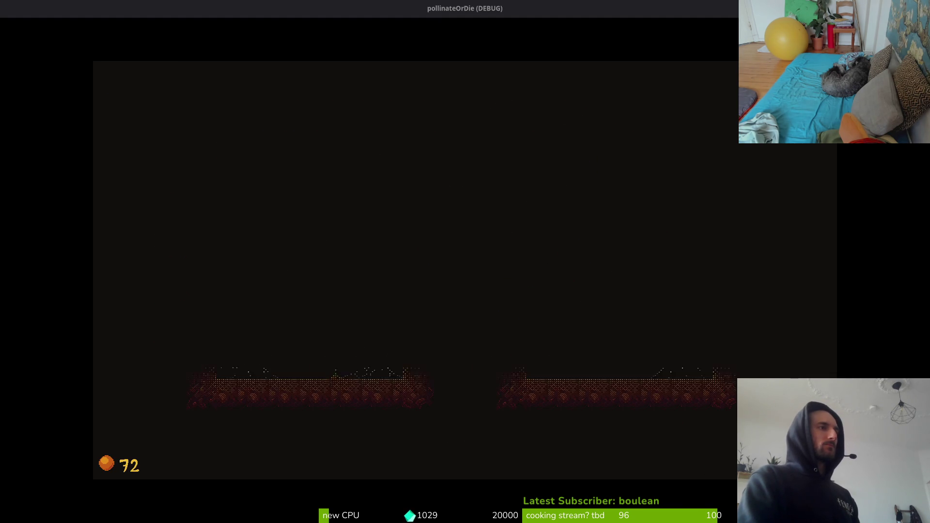
Enter the left chamber and dart at enemies across the middle passage, retreating left.
key(Left)
key(Down)
key(Up)
key(Right)
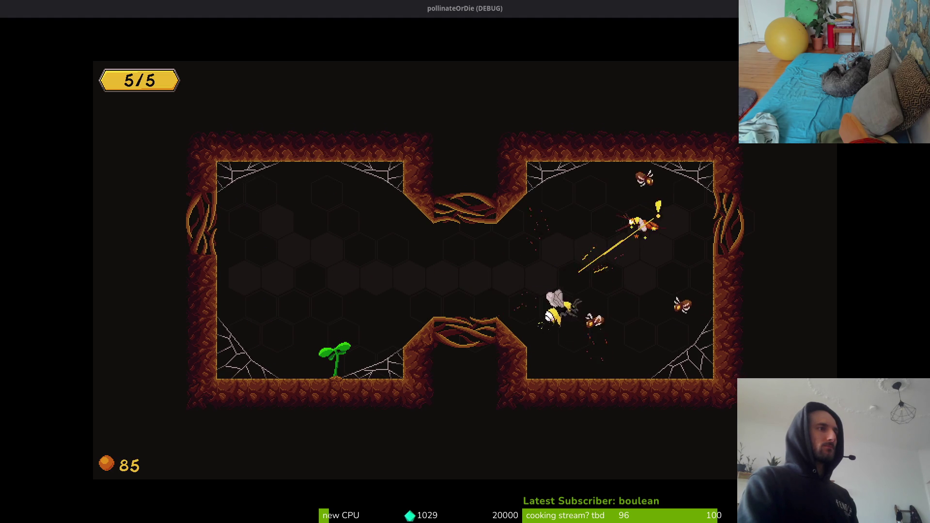
key(Left)
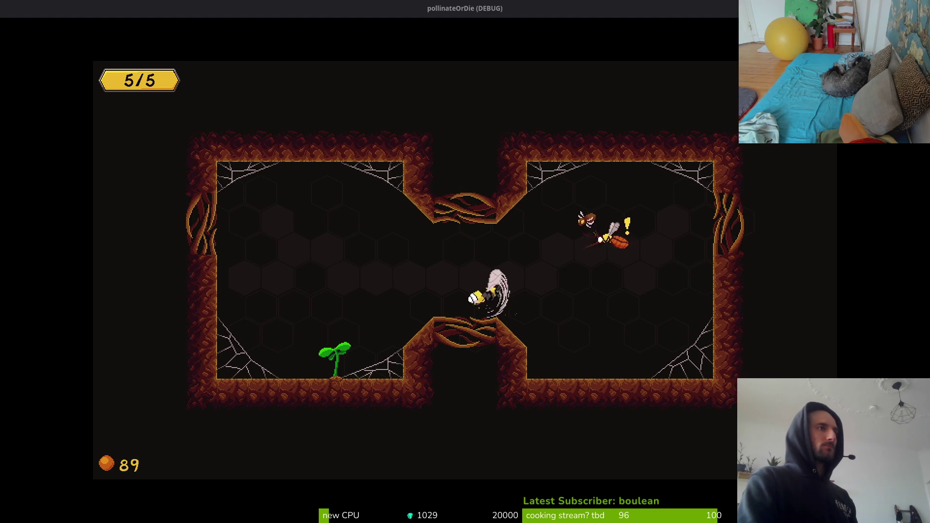
key(Right)
key(Left)
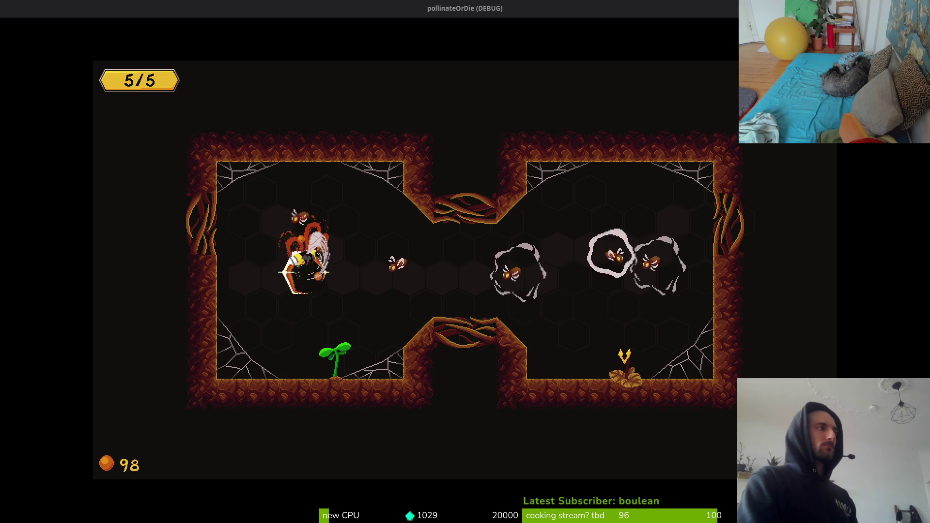
Attack the enemies in the right chamber along the floor near the flower.
key(Right)
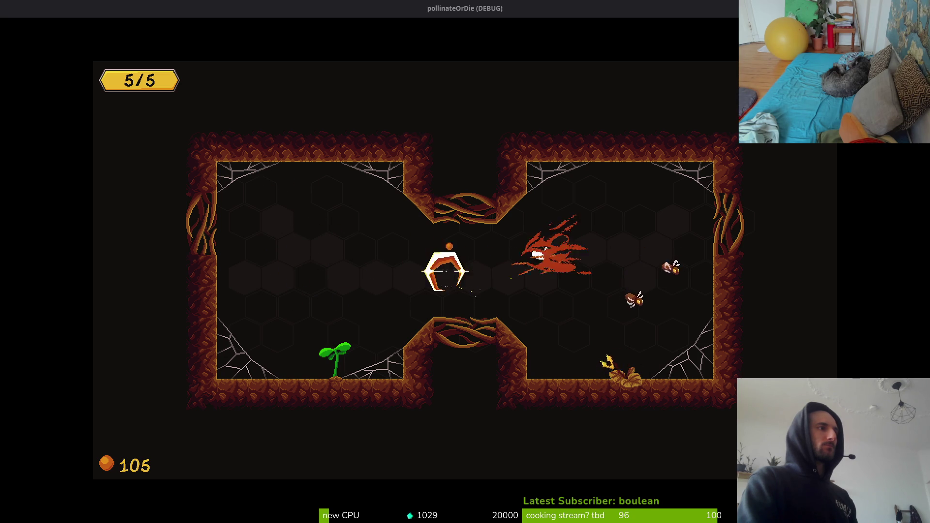
key(Down)
key(Left)
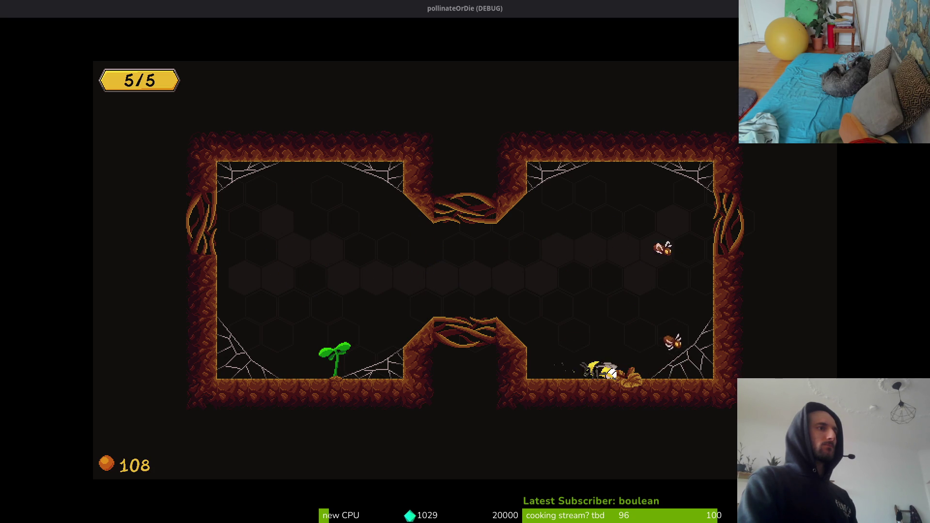
key(Right)
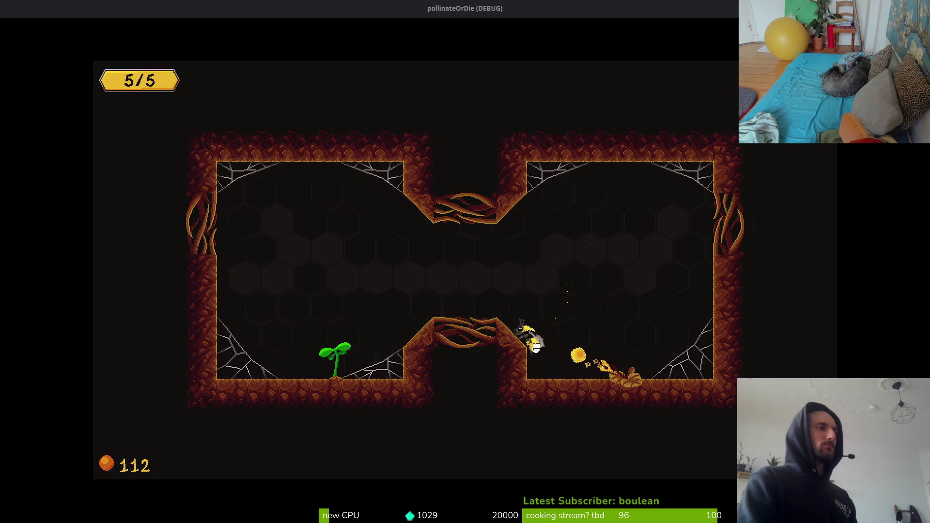
key(Down)
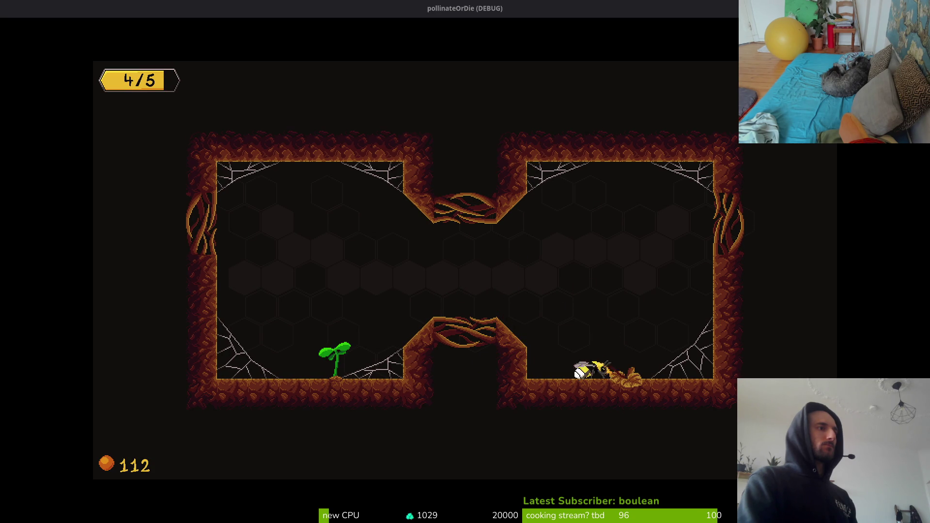
Grow the sprout into a dandelion, grab the +20% pickup, and head for the exit.
key(Left)
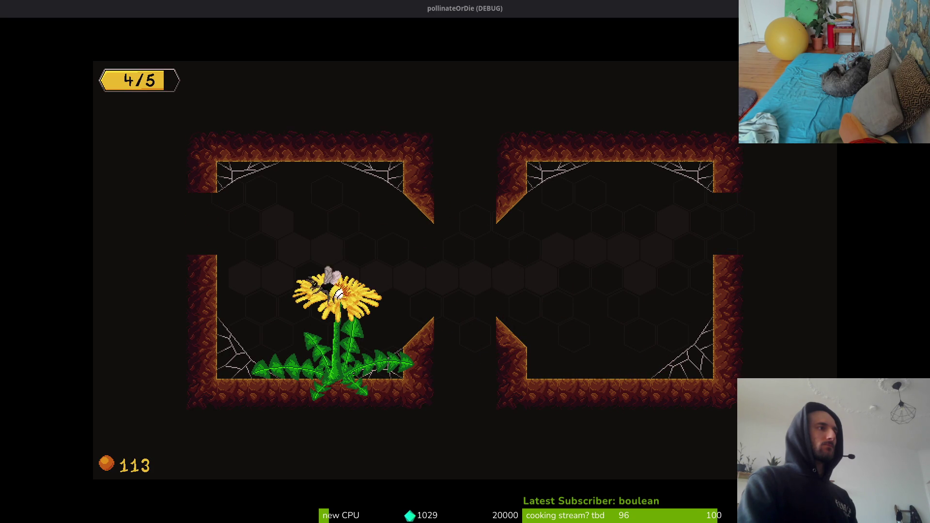
key(Up)
key(Left)
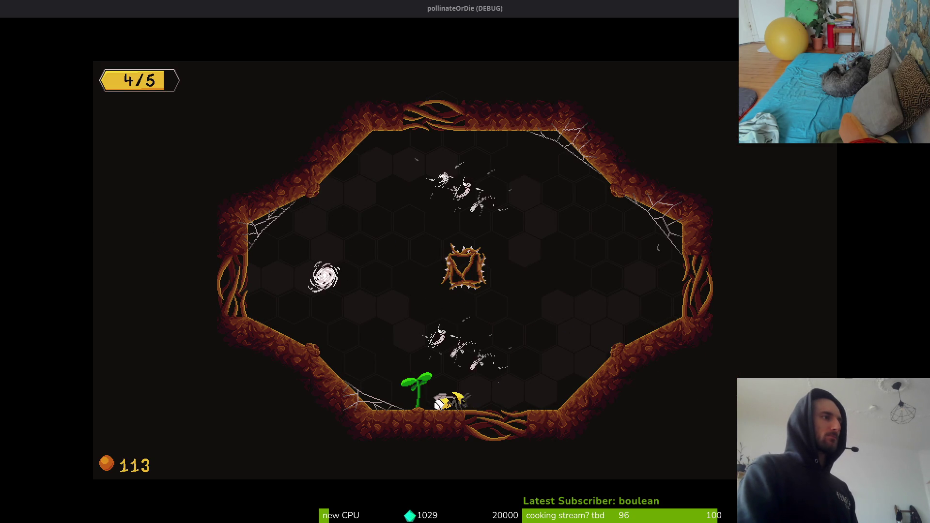
Fly into the octagonal room and land on the sprout to make it bloom.
key(Right)
key(Up)
key(Down)
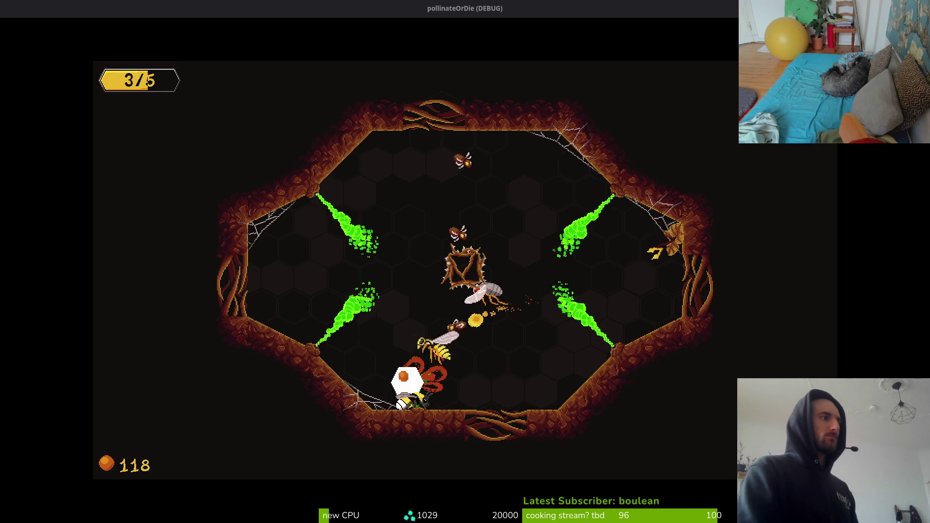
key(Up)
key(Right)
key(Down)
key(Left)
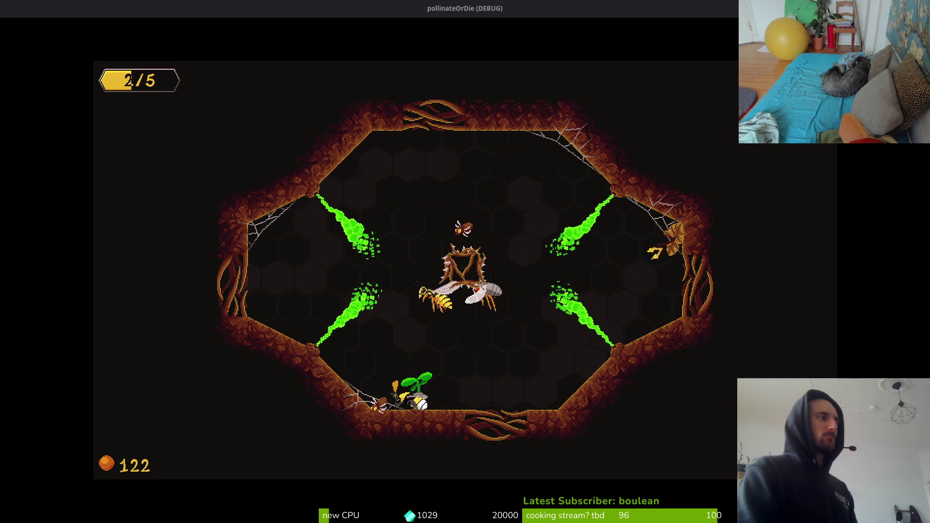
Dodge around the centre nest and away from enemies, heading back toward the sprout.
key(Up)
key(Right)
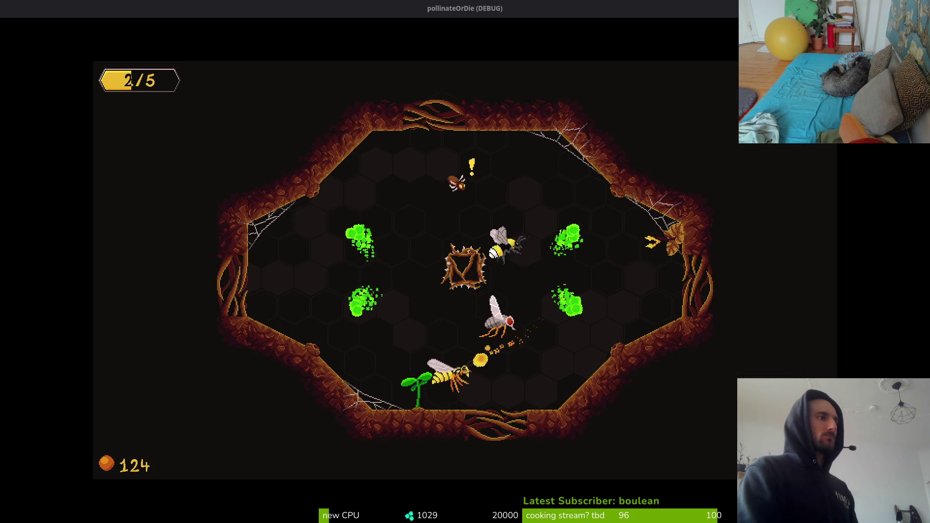
key(Up)
key(Left)
key(Down)
key(Down)
key(Left)
Keep flying around the nest and enemies until the bee loses its last health.
key(Left)
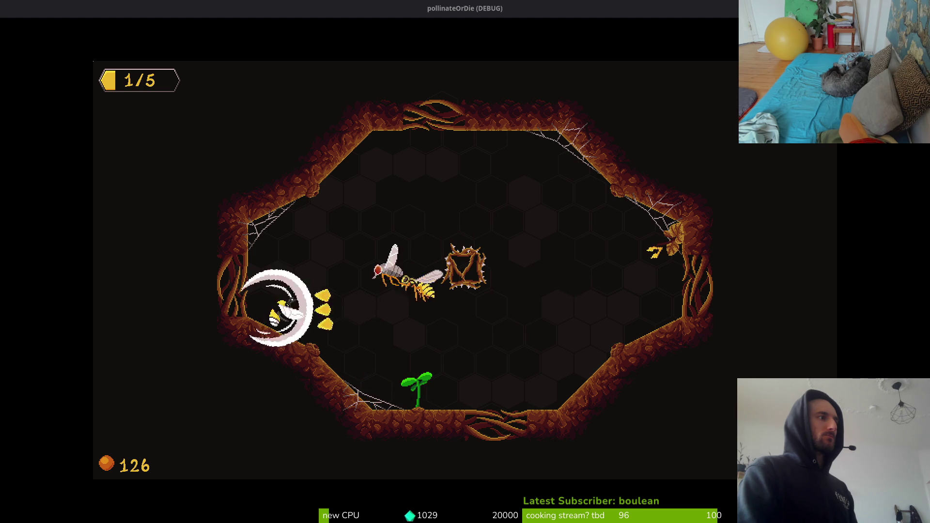
key(Right)
key(Down)
key(Up)
key(Left)
key(Right)
key(Down)
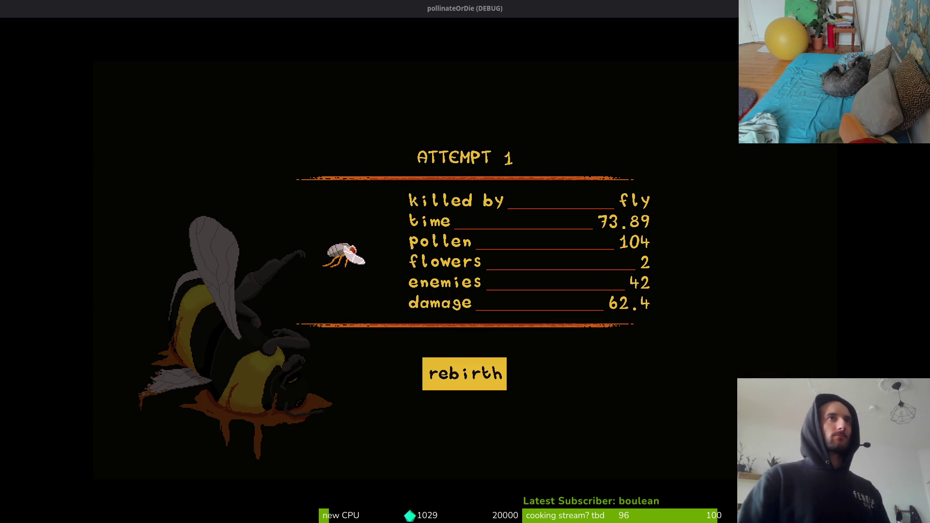
Close the debug game window with F8 and switch to hornedBeetle.aseprite in Aseprite.
key(F8)
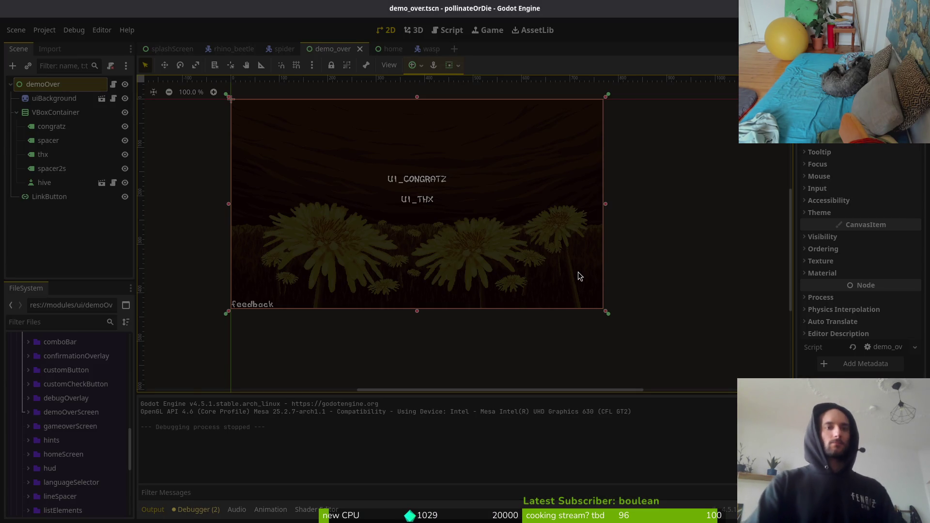
key(alt+Tab)
scroll(646, 259, down, 3)
scroll(646, 258, up, 5)
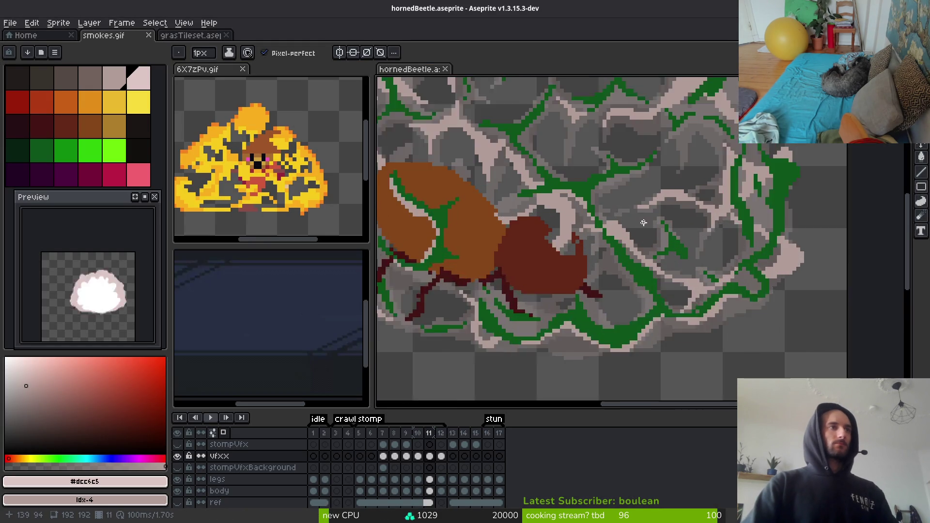
Compare frames 11 and 12 and pick the greyish-pink #b19d99 from the canvas.
key(Right)
scroll(699, 281, up, 1)
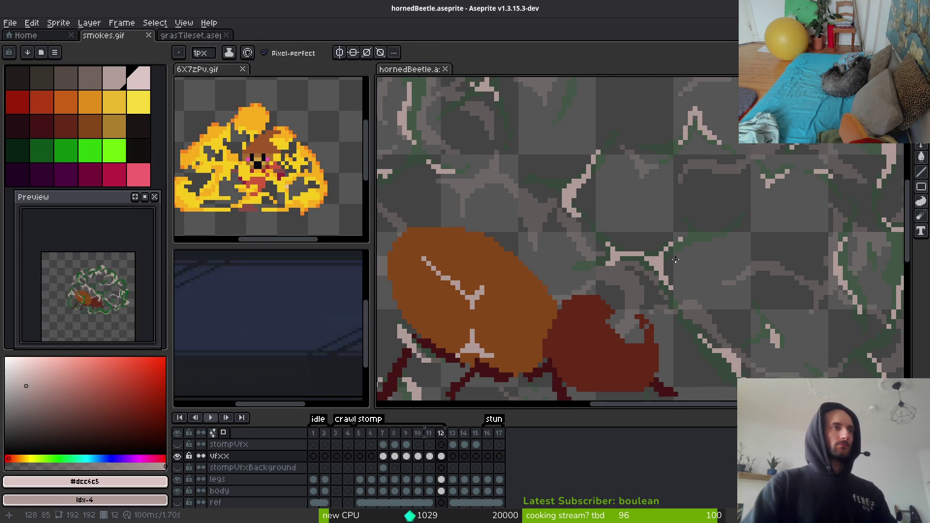
key(Left)
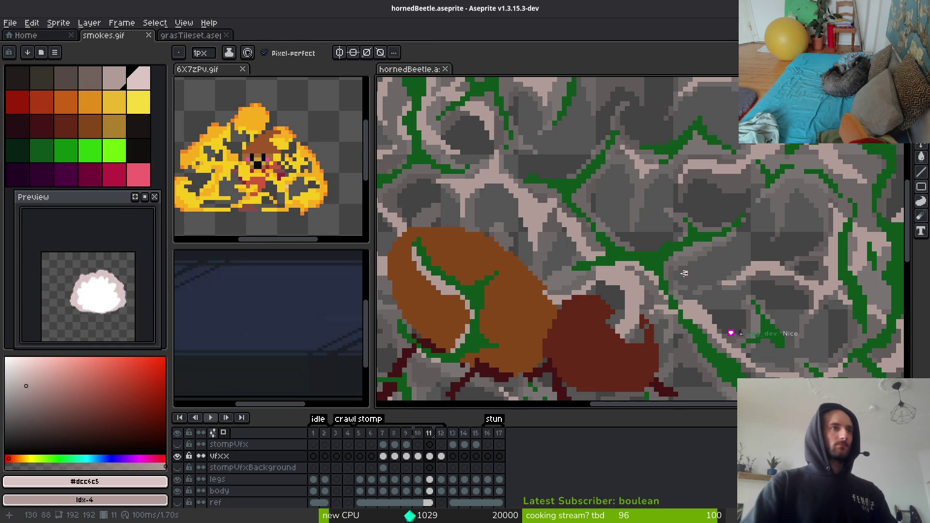
alt+click(629, 288)
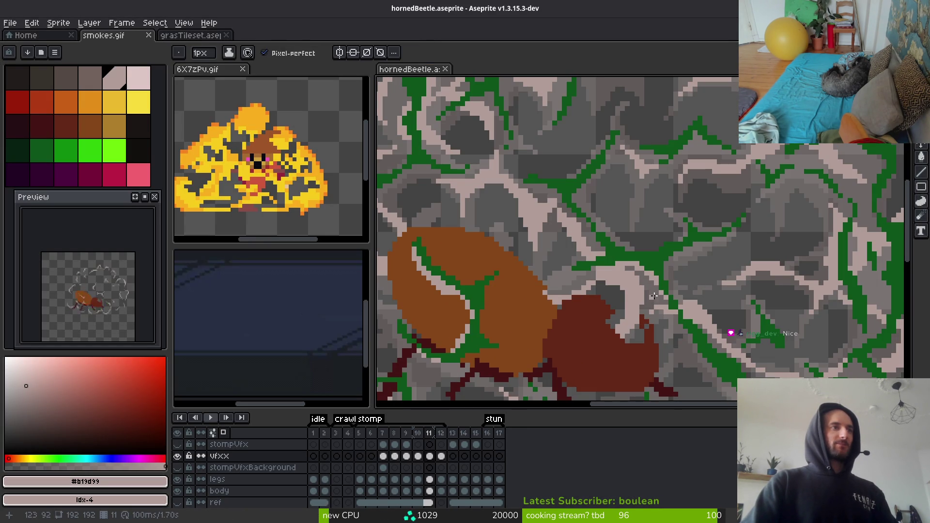
key(Right)
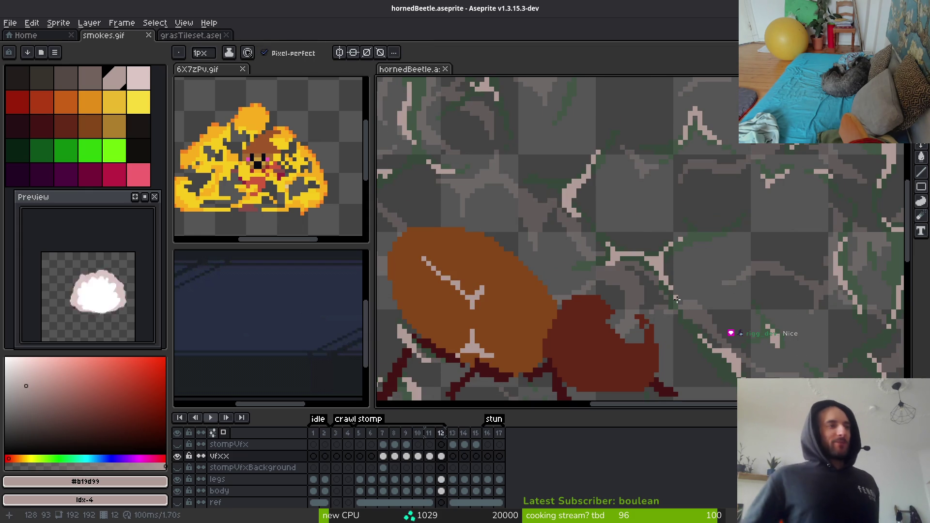
scroll(587, 248, left, 3)
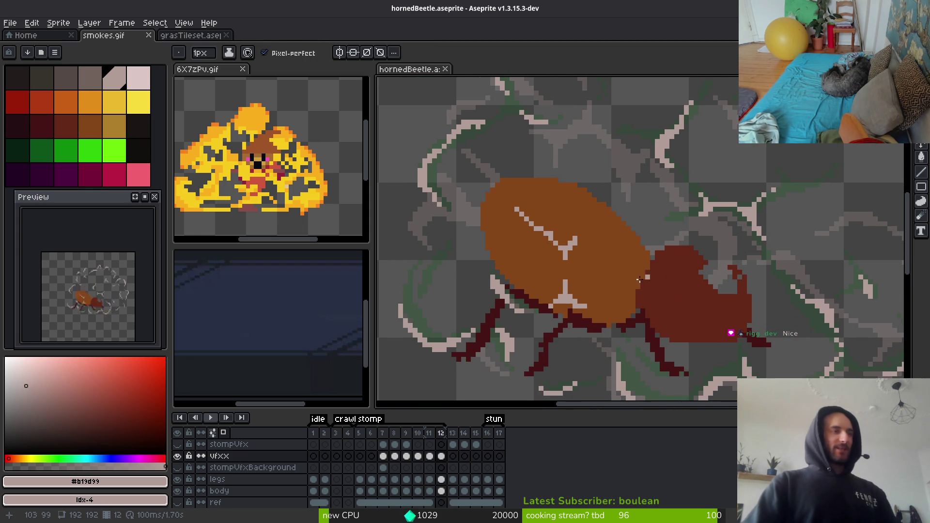
Jump to frame 1, step to stomp frame 5, and zoom out the canvas.
click(314, 445)
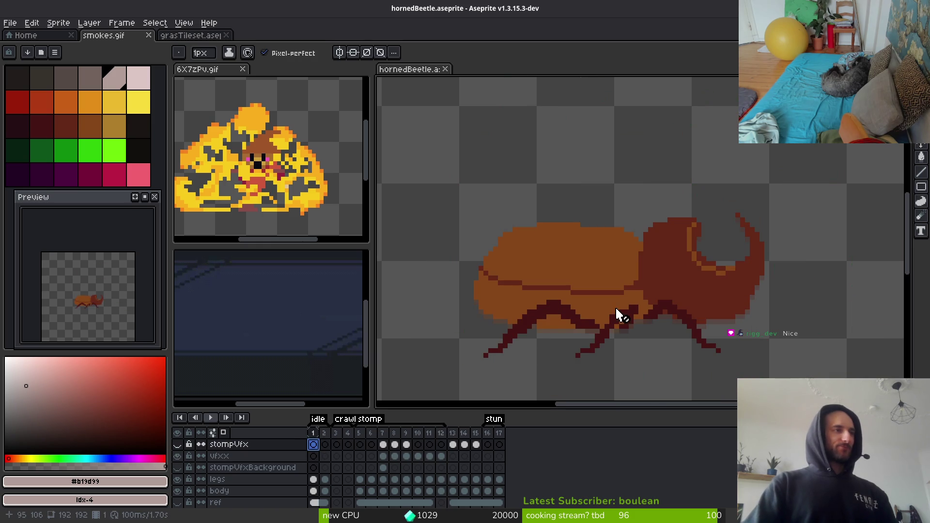
key(Right)
key(Right)
key(Right)
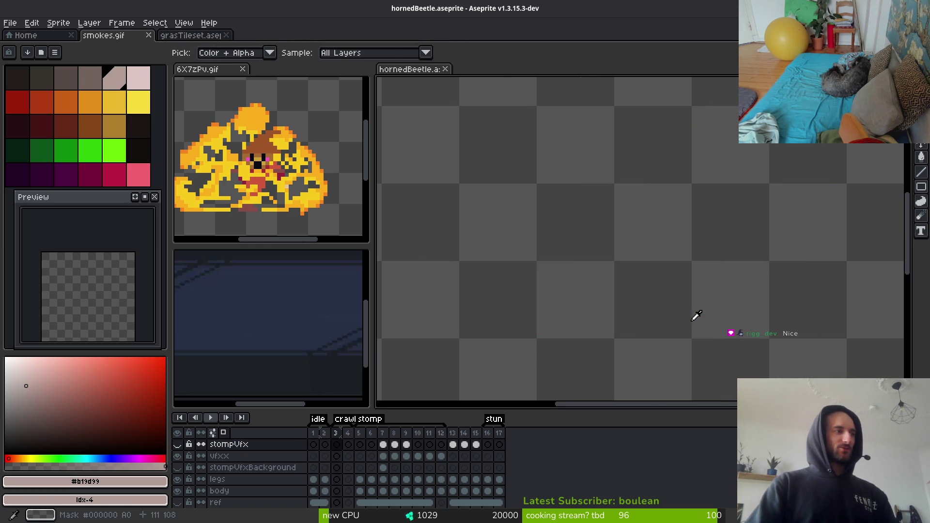
scroll(701, 310, down, 3)
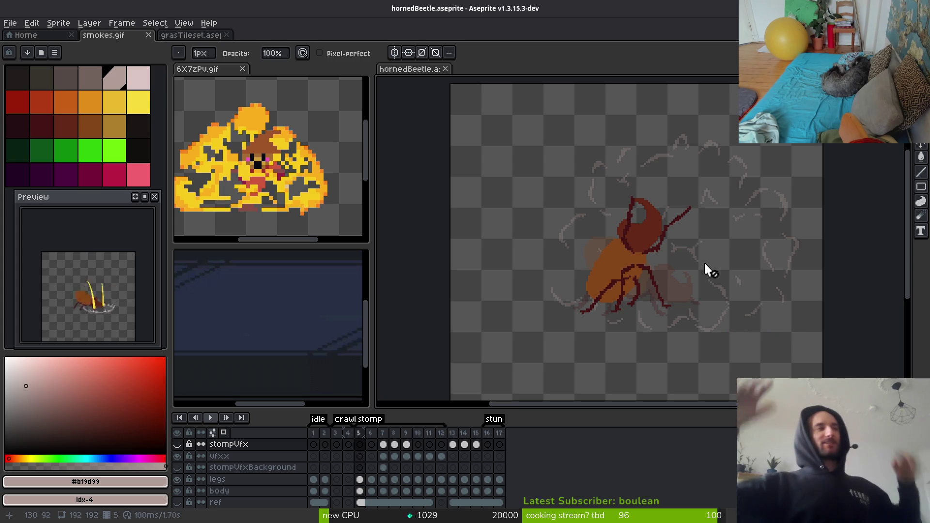
Check stunned frame 16 and the legs cel at frame 5, then step through the smoke frames to frame 7.
click(490, 445)
scroll(112, 310, up, 3)
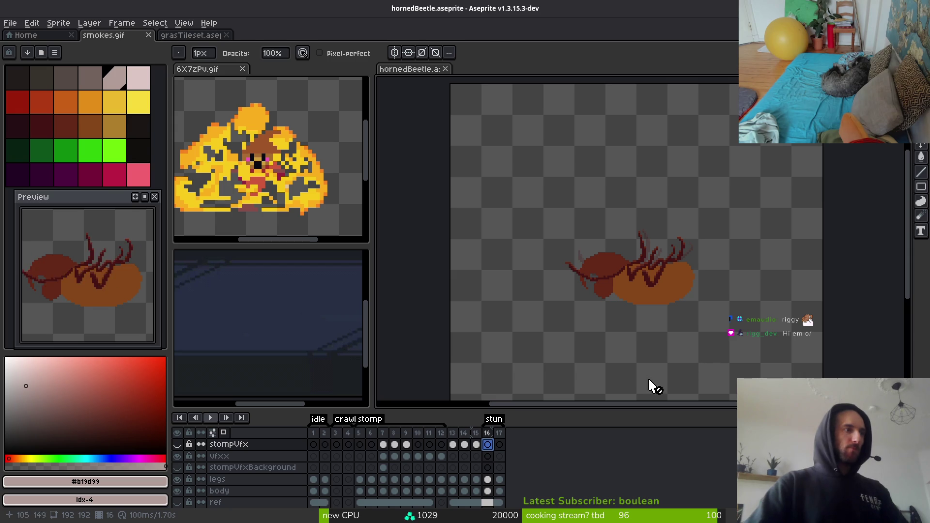
click(361, 479)
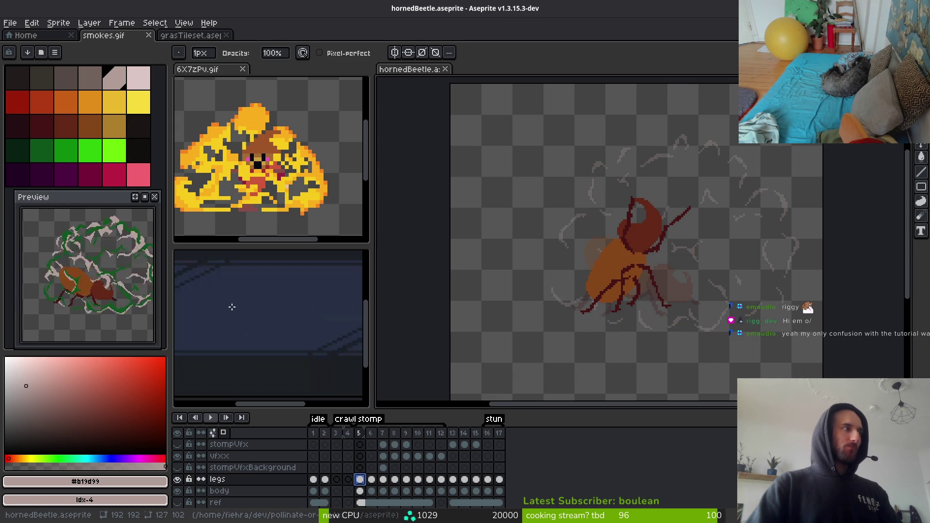
scroll(556, 286, right, 3)
key(alt)
key(Right)
key(Right)
key(Right)
key(Right)
key(Right)
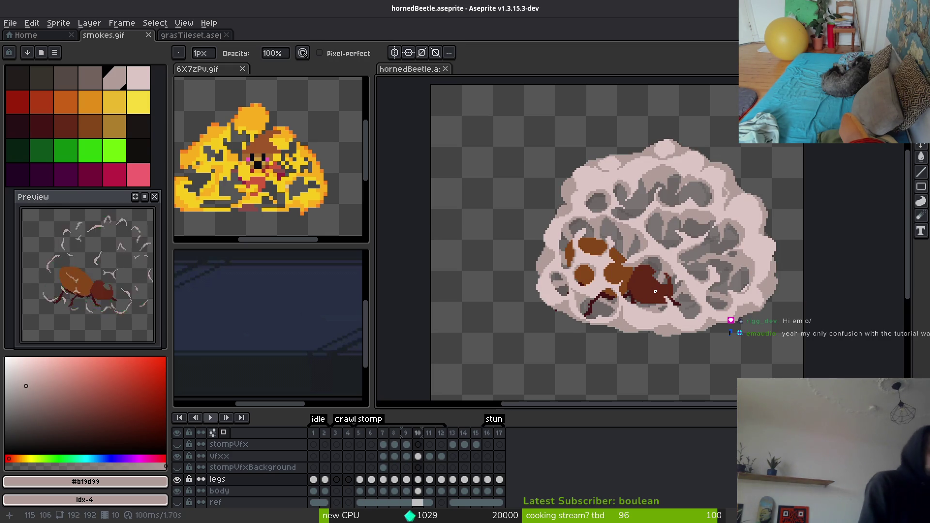
key(Left)
key(Left)
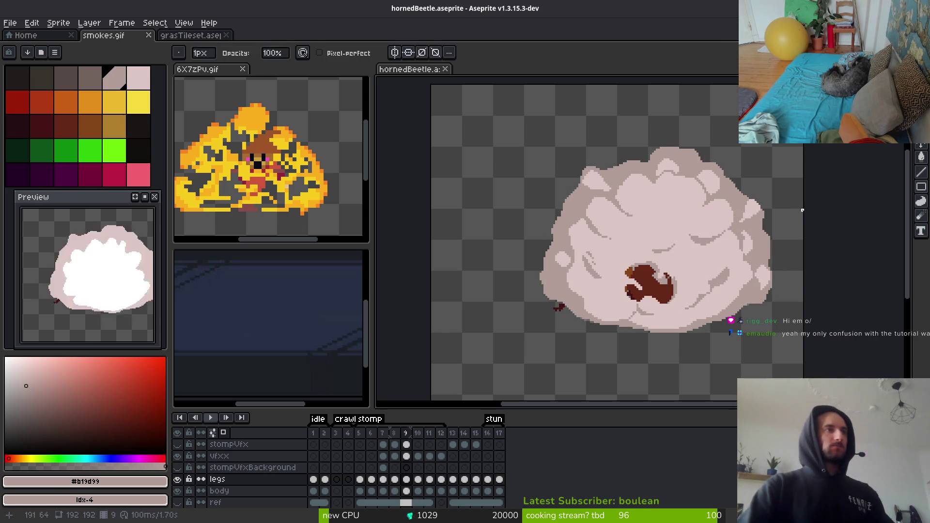
key(Left)
Pick the streak yellow from frame 7 as the drawing colour and zoom in on the streaks.
scroll(643, 286, up, 2)
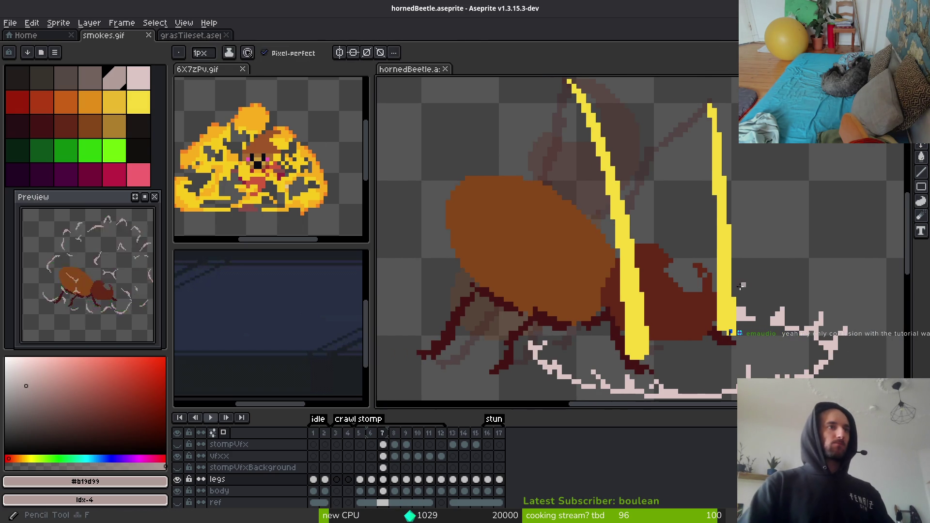
alt+click(630, 291)
scroll(616, 249, up, 3)
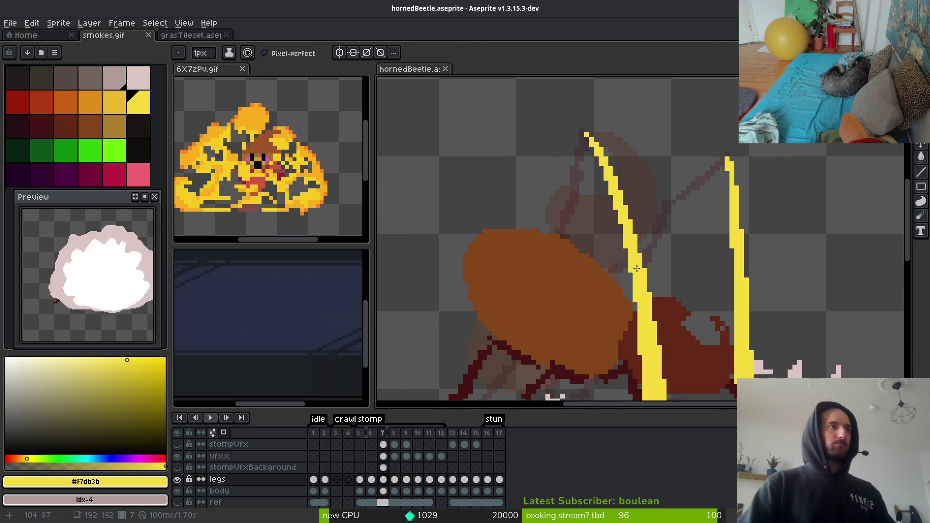
scroll(620, 169, up, 1)
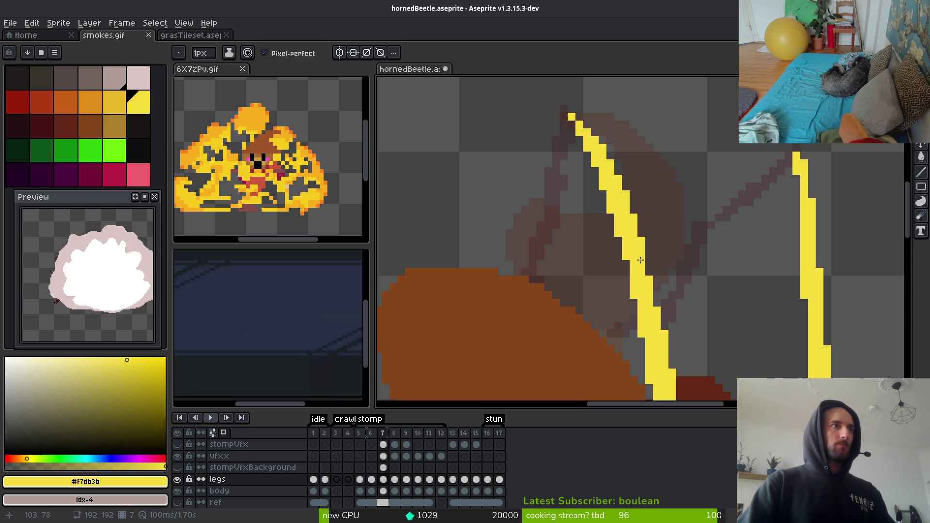
scroll(695, 278, up, 1)
scroll(669, 224, down, 1)
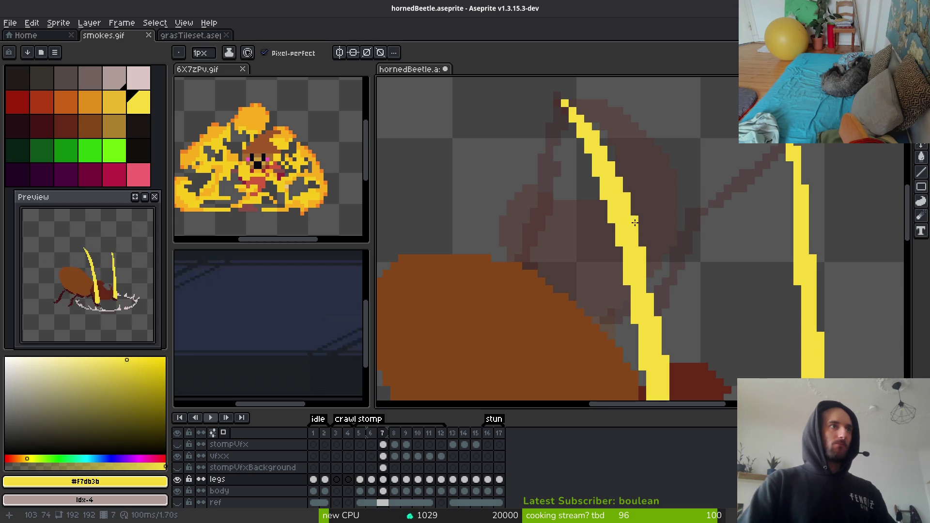
scroll(652, 249, up, 1)
scroll(716, 207, down, 1)
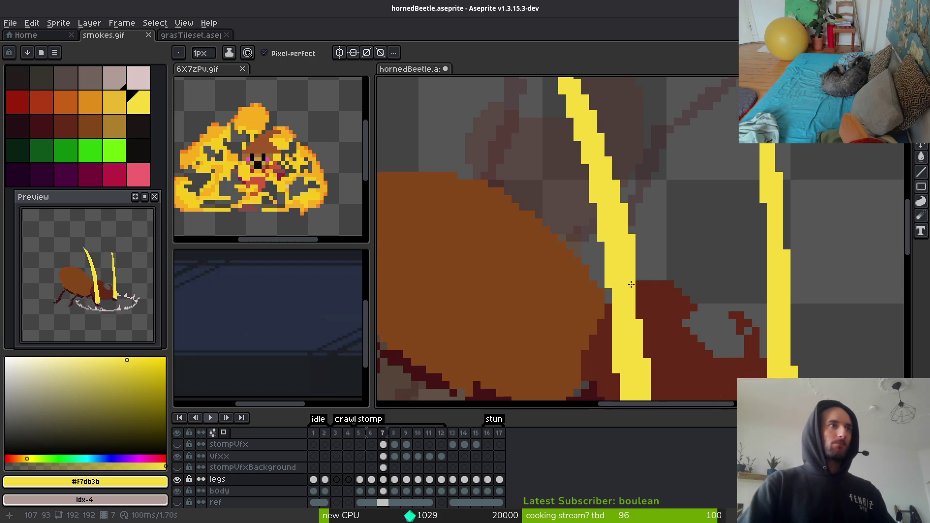
scroll(631, 284, up, 1)
scroll(666, 123, down, 1)
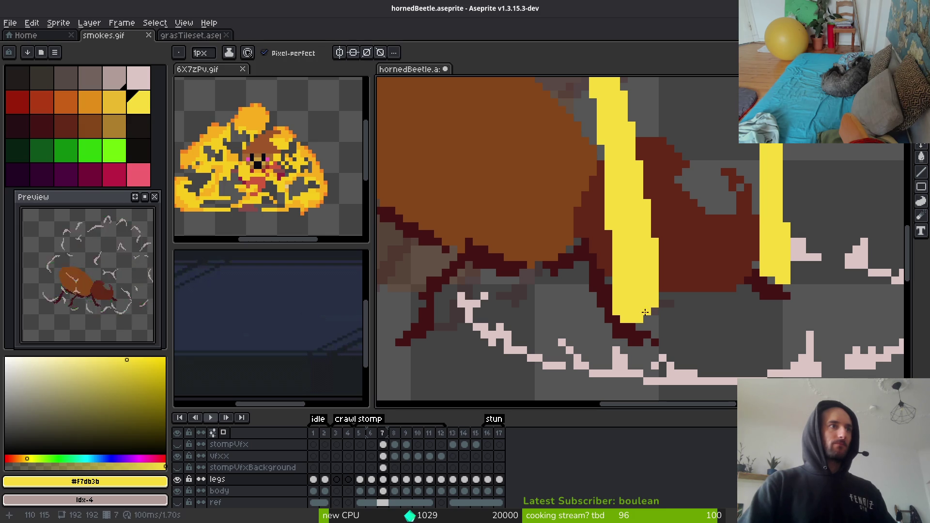
scroll(662, 219, down, 3)
scroll(699, 172, down, 2)
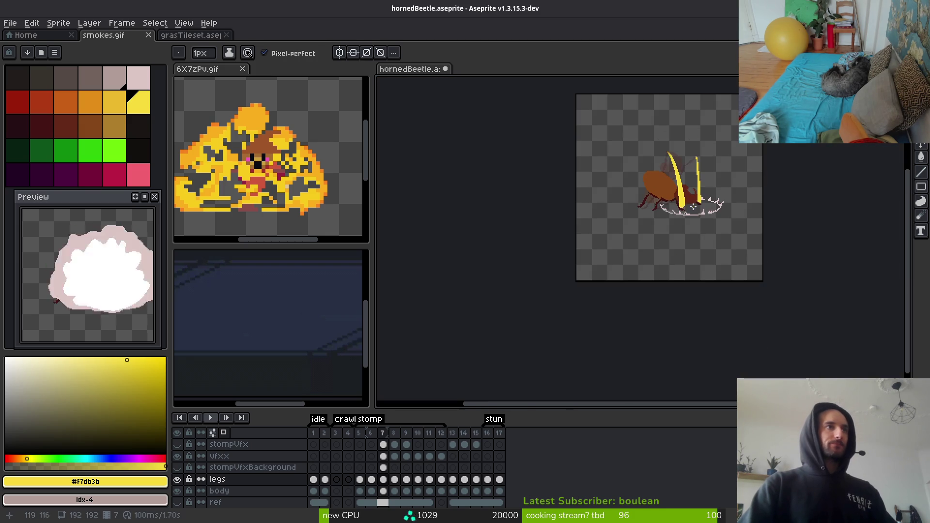
scroll(708, 218, up, 2)
scroll(712, 291, up, 2)
scroll(719, 361, down, 1)
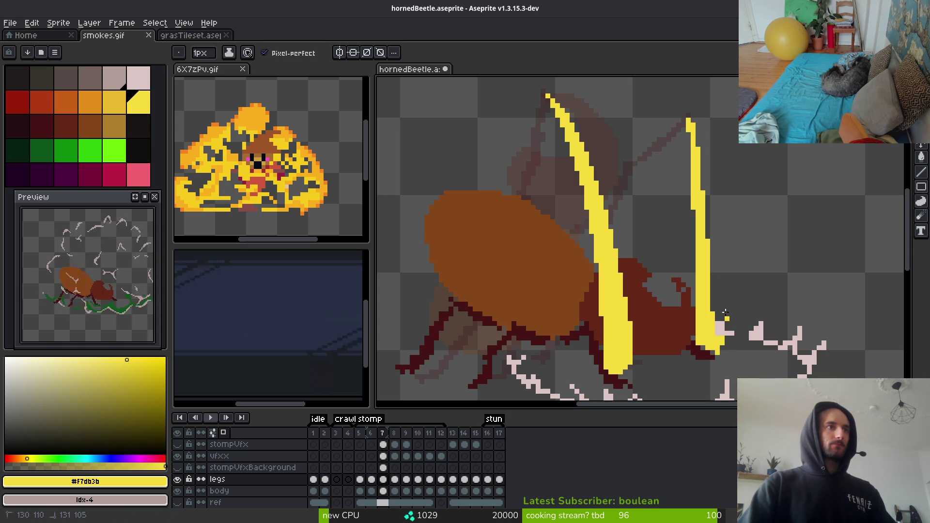
scroll(719, 340, up, 2)
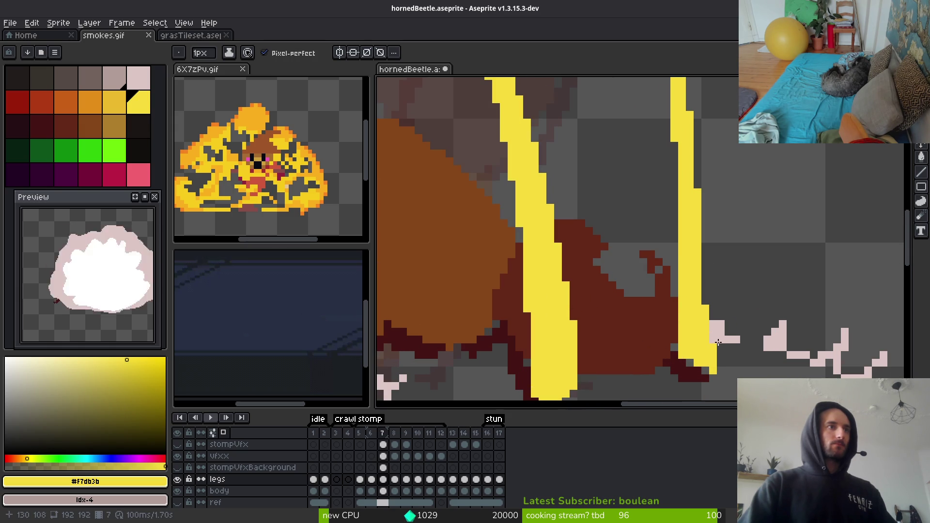
scroll(690, 231, up, 3)
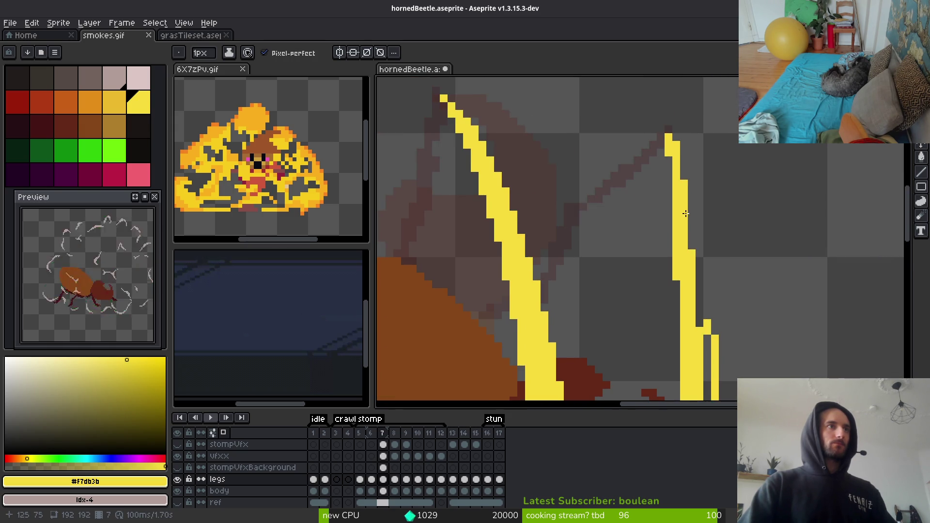
Widen and thicken the right yellow impact streak with the pencil.
mouse_move(697, 268)
mouse_down()
mouse_move(693, 243)
mouse_move(706, 320)
mouse_up()
mouse_move(696, 260)
mouse_down()
mouse_move(692, 225)
mouse_move(685, 363)
mouse_up()
scroll(682, 176, down, 2)
scroll(702, 249, up, 2)
key(e)
key(b)
scroll(630, 243, down, 1)
scroll(658, 337, up, 1)
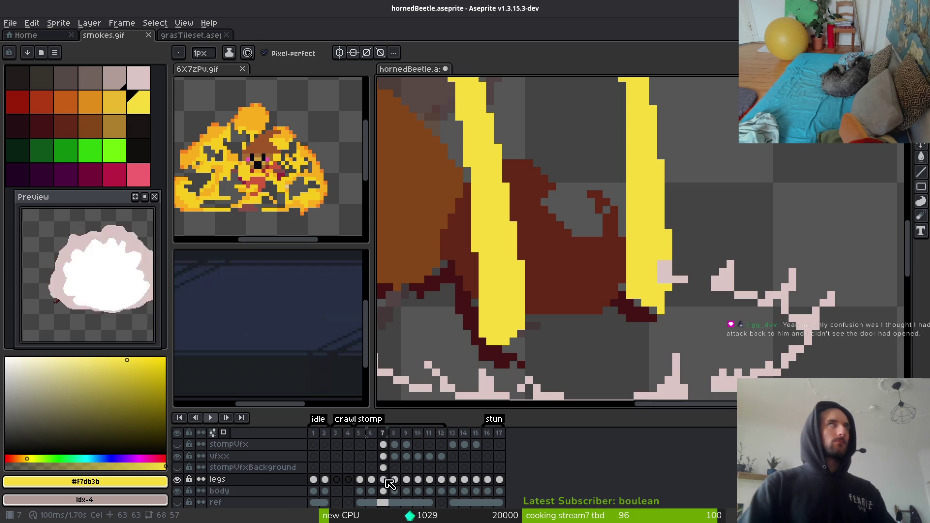
Magic-wand the yellow streaks, move them from the legs layer onto vfxx, and save.
click(177, 480)
click(178, 479)
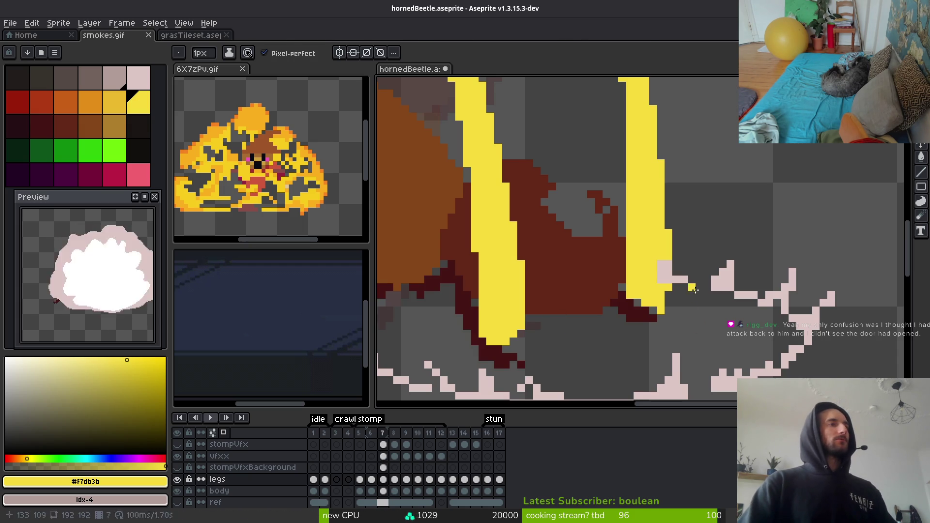
key(w)
click(654, 227)
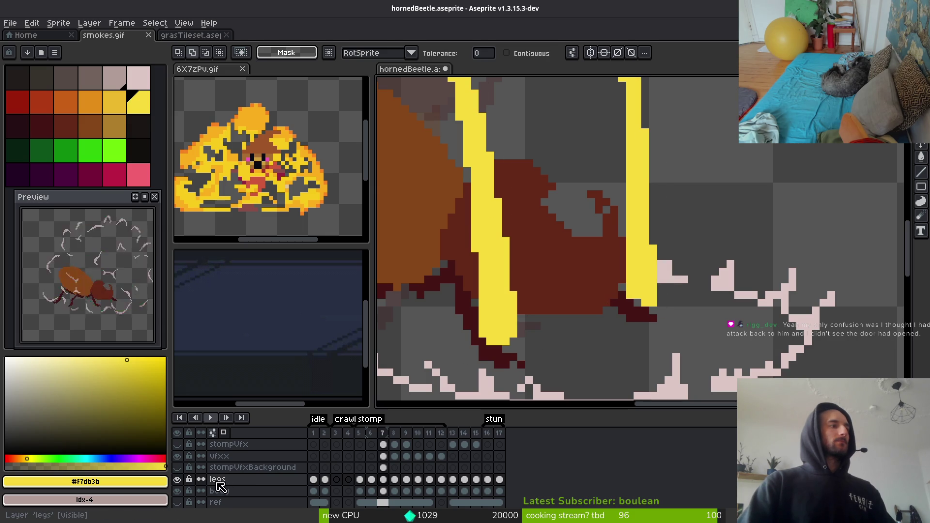
click(382, 456)
key(ctrl+v)
key(ctrl+s)
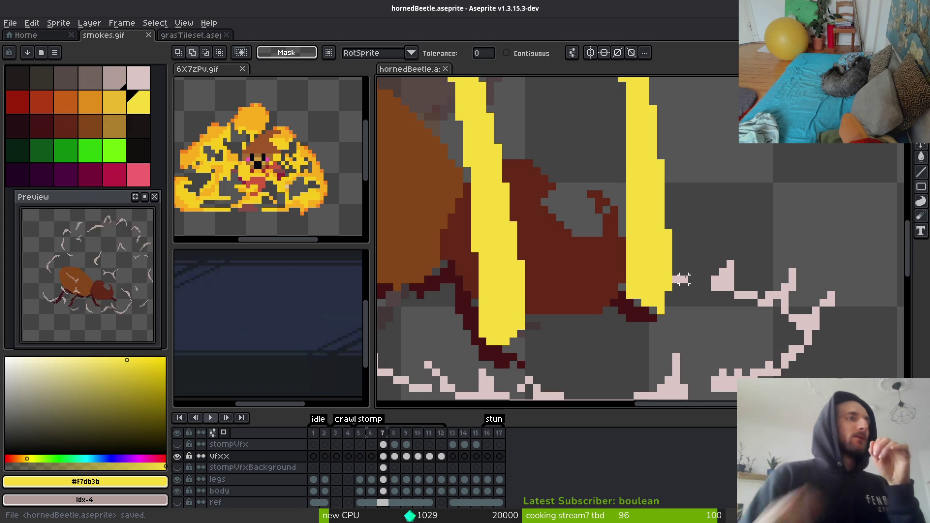
scroll(684, 276, up, 5)
Pencil extra yellow pixels below the right streak.
key(b)
drag(546, 363, 536, 349)
scroll(562, 343, down, 2)
scroll(563, 344, down, 2)
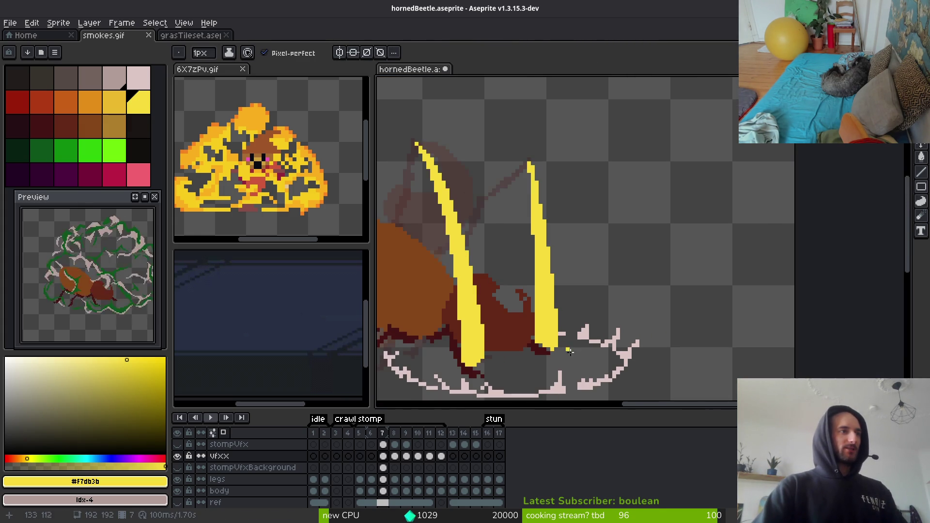
scroll(549, 338, up, 2)
scroll(551, 344, down, 2)
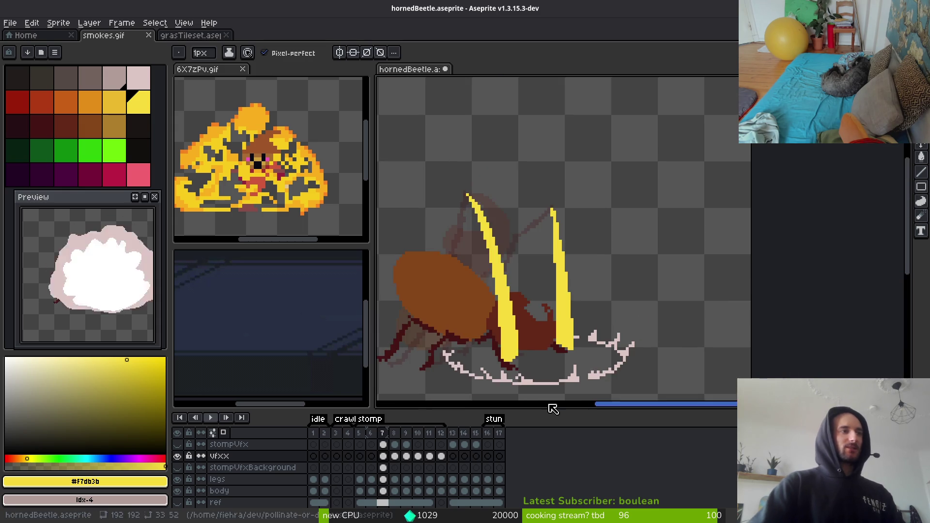
scroll(556, 366, up, 2)
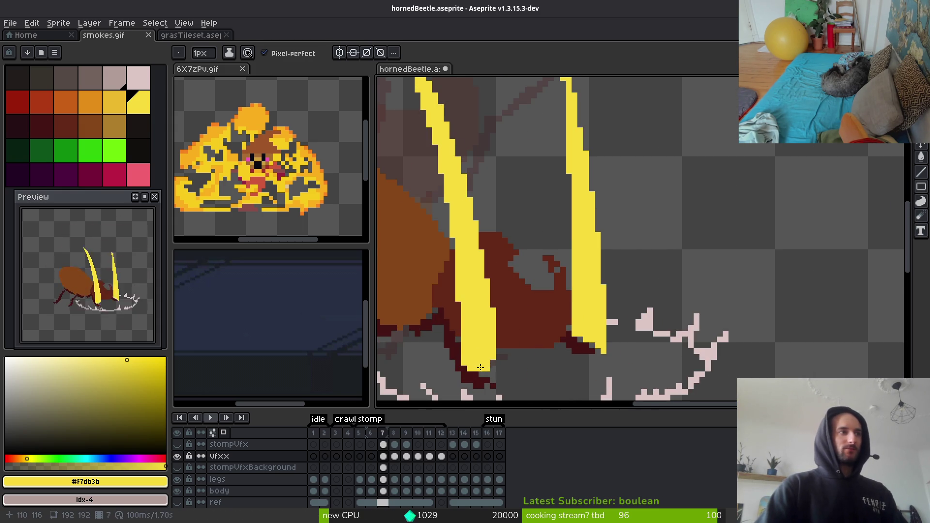
scroll(499, 340, up, 2)
scroll(499, 338, down, 1)
Try extending the left streak's bottom, undo it, and save hornedBeetle.aseprite.
click(515, 345)
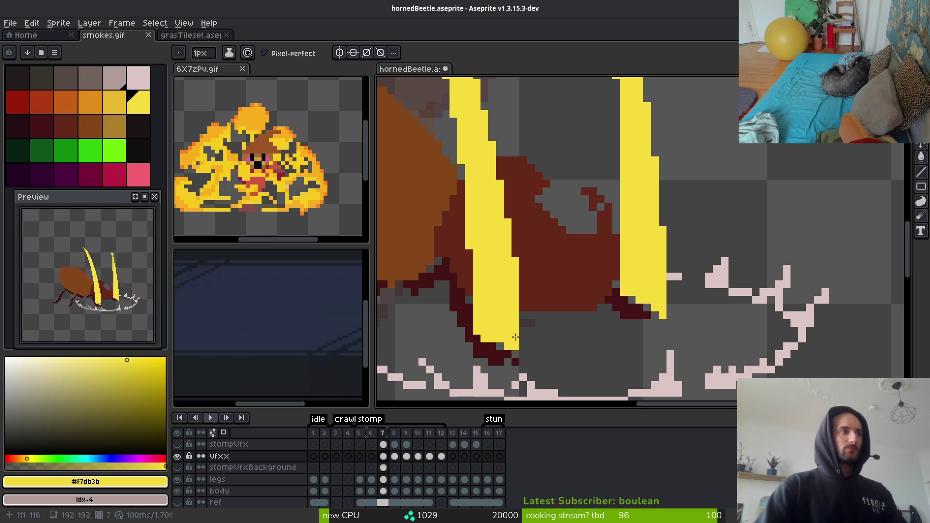
scroll(577, 353, down, 2)
scroll(594, 356, up, 2)
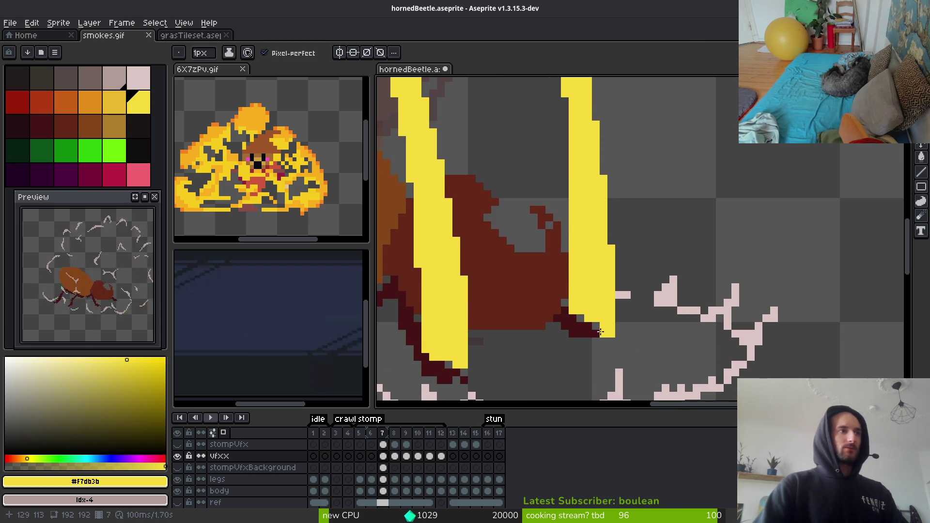
key(ctrl+z)
scroll(656, 343, down, 2)
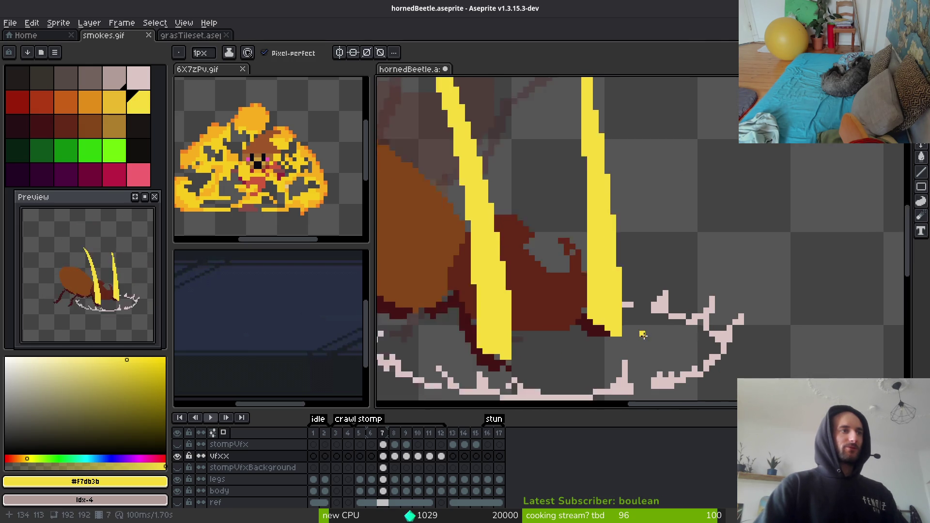
scroll(629, 339, down, 3)
scroll(634, 294, up, 2)
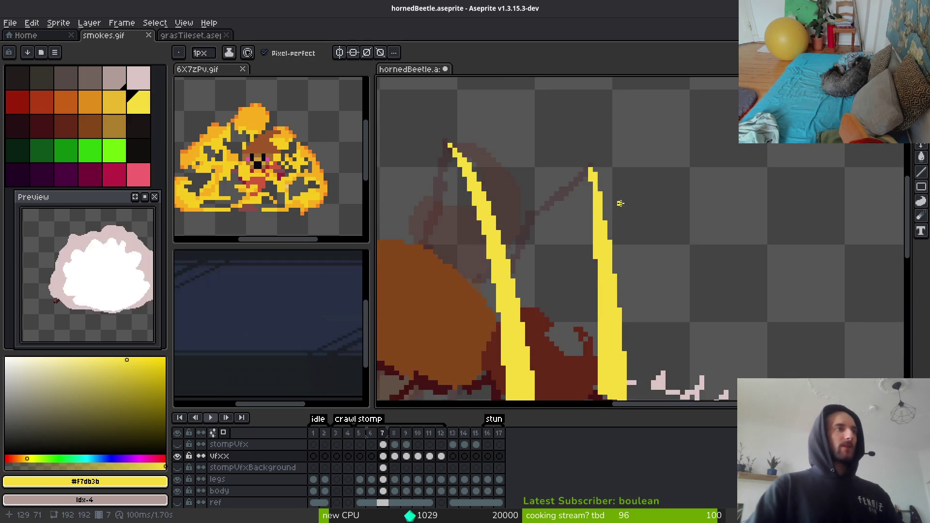
scroll(632, 281, down, 2)
key(ctrl+s)
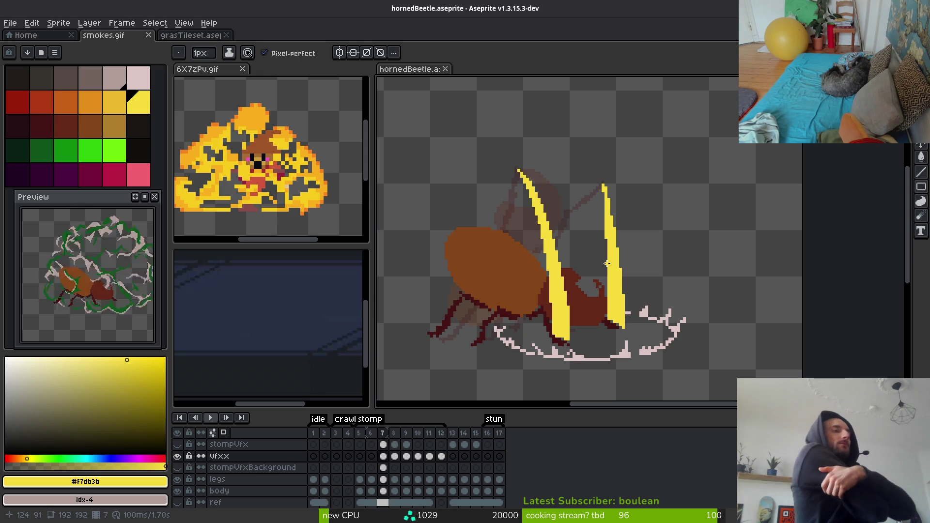
Leave the beetle art and cycle windows over to the Godot editor's demo_over scene.
key(i)
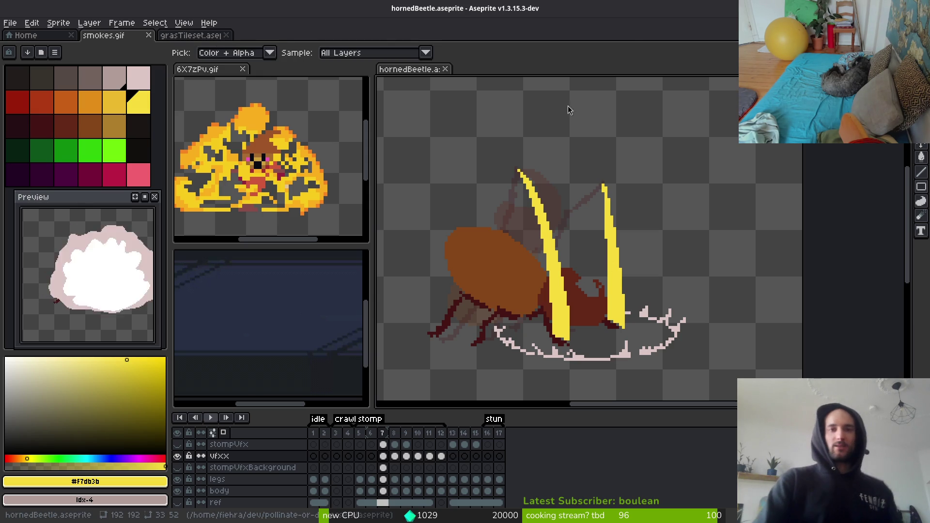
key(alt+Tab)
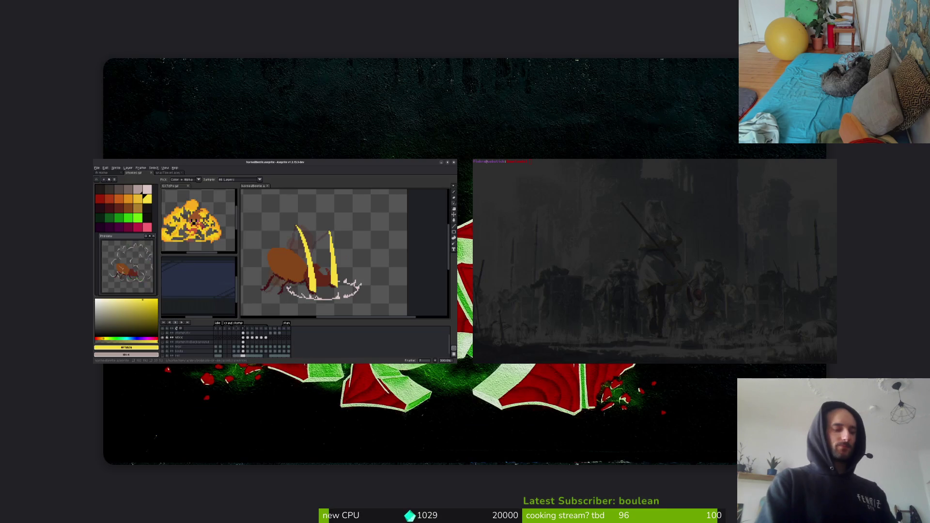
key(b)
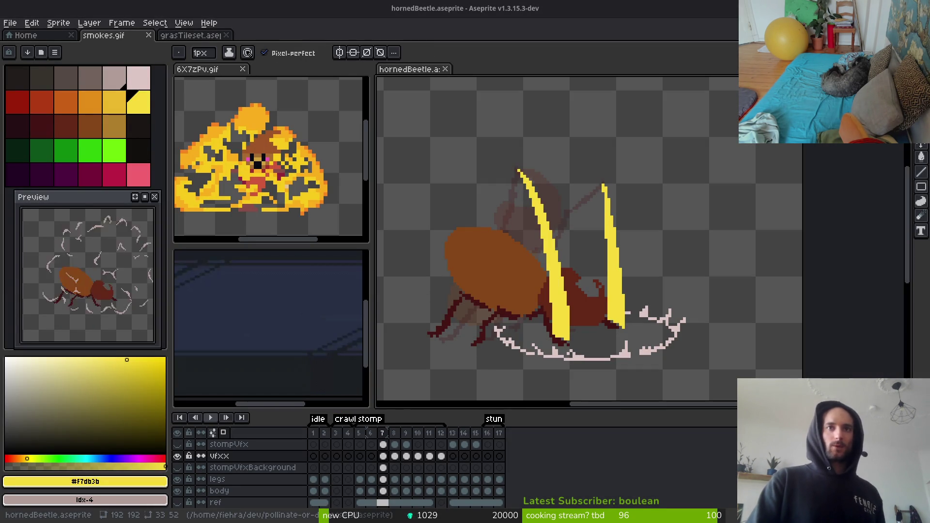
key(alt+Tab)
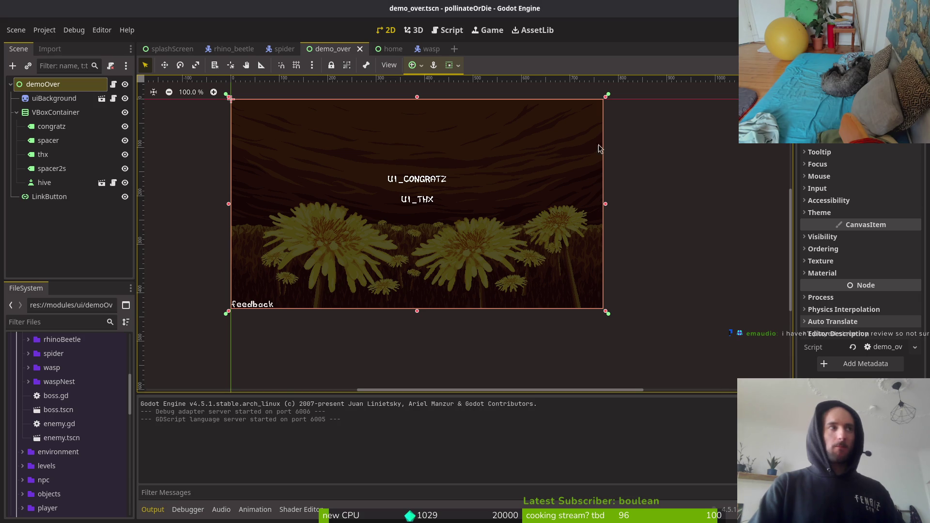
drag(456, 222, 469, 240)
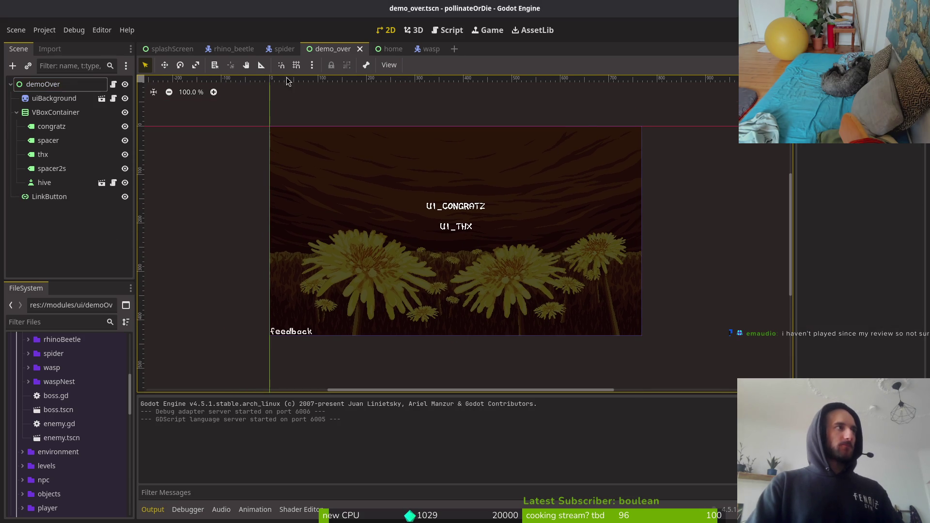
click(389, 51)
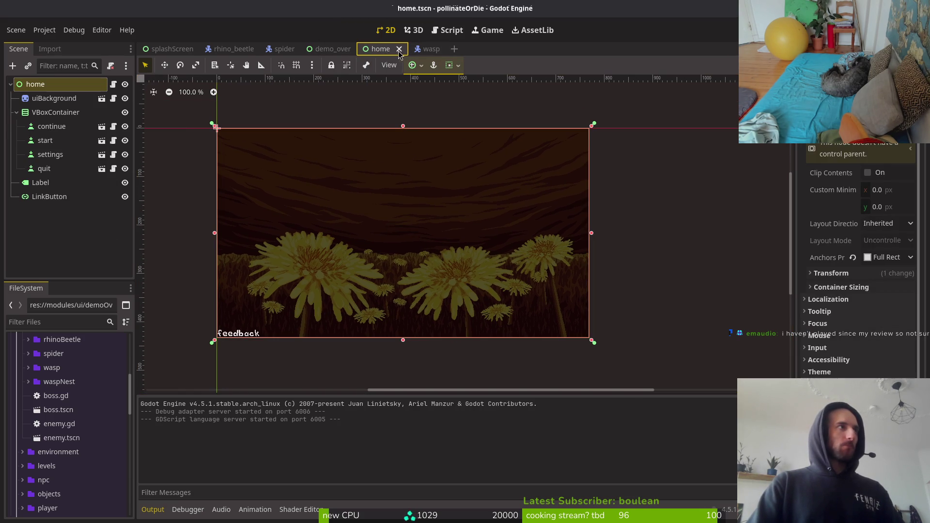
click(329, 50)
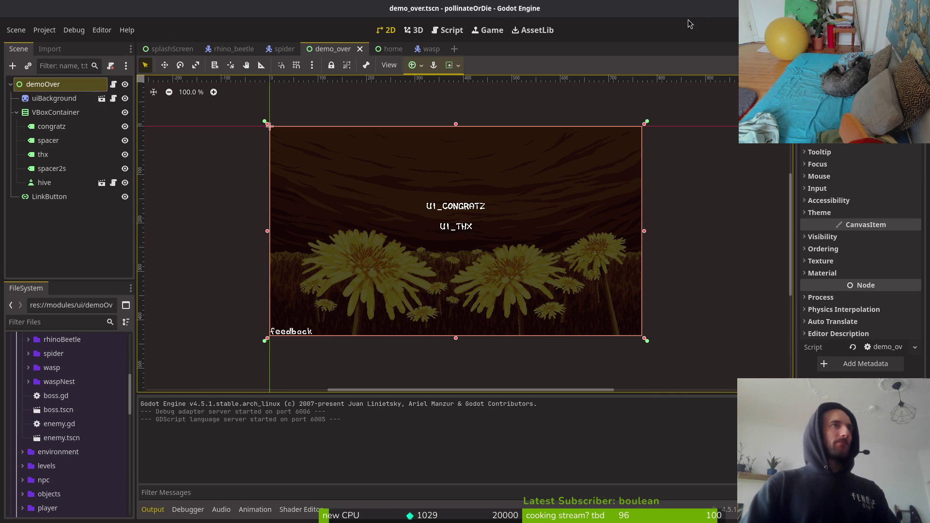
key(F5)
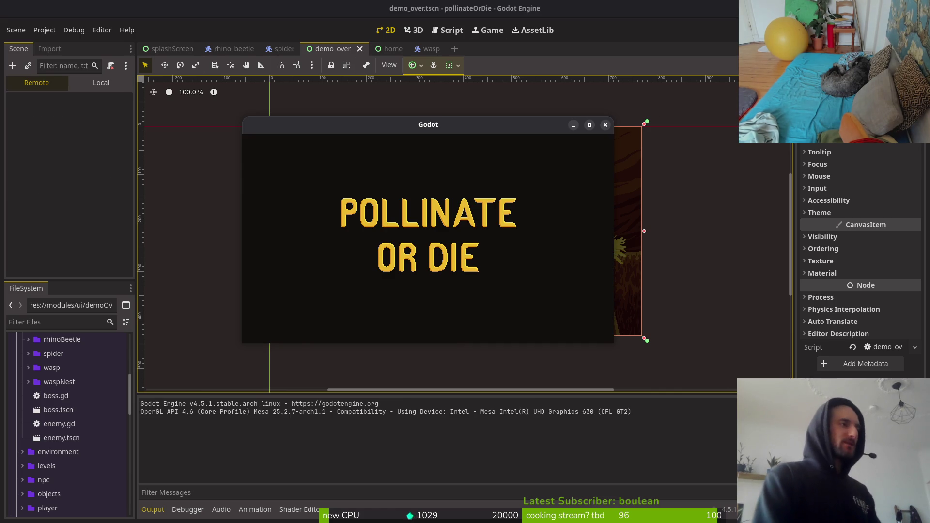
Continue the saved game, then quit from the pause menu and start a new game.
key(Up)
key(Down)
key(Return)
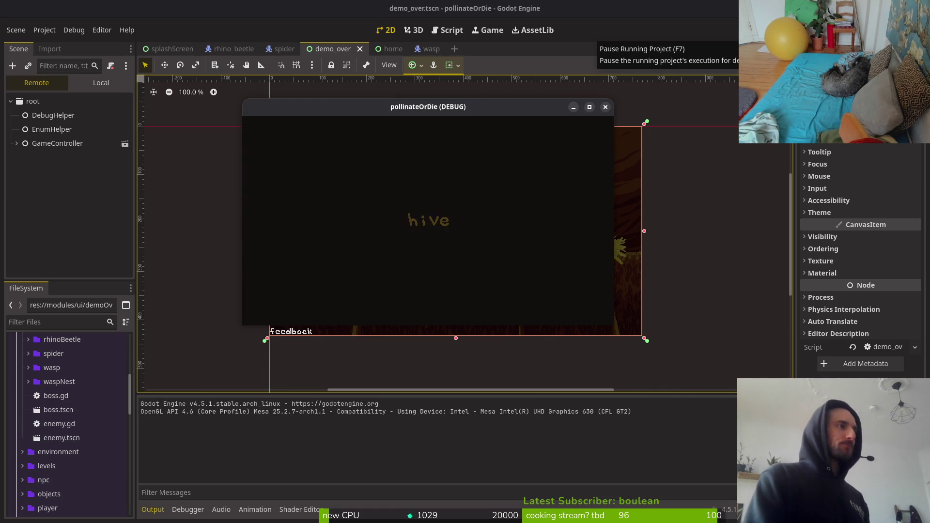
key(Escape)
key(Down)
key(Down)
key(Down)
key(Return)
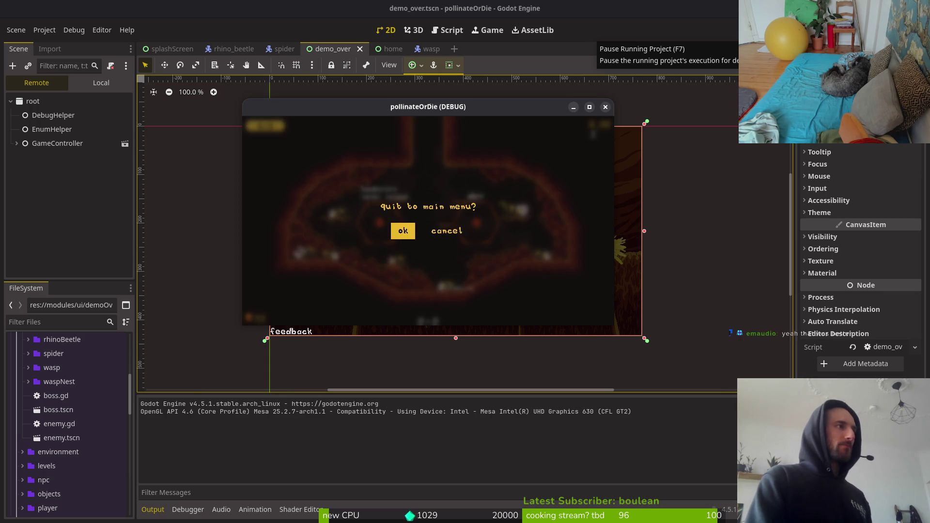
key(Return)
key(Down)
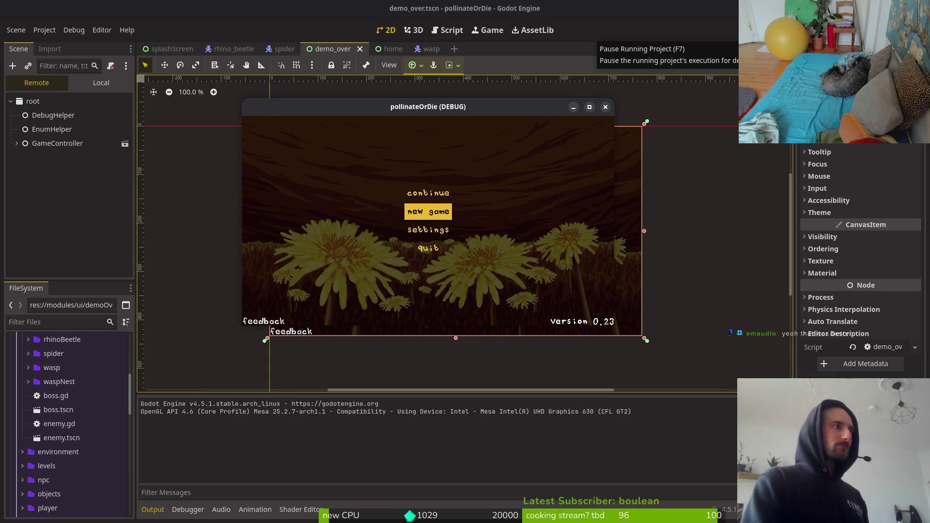
key(Return)
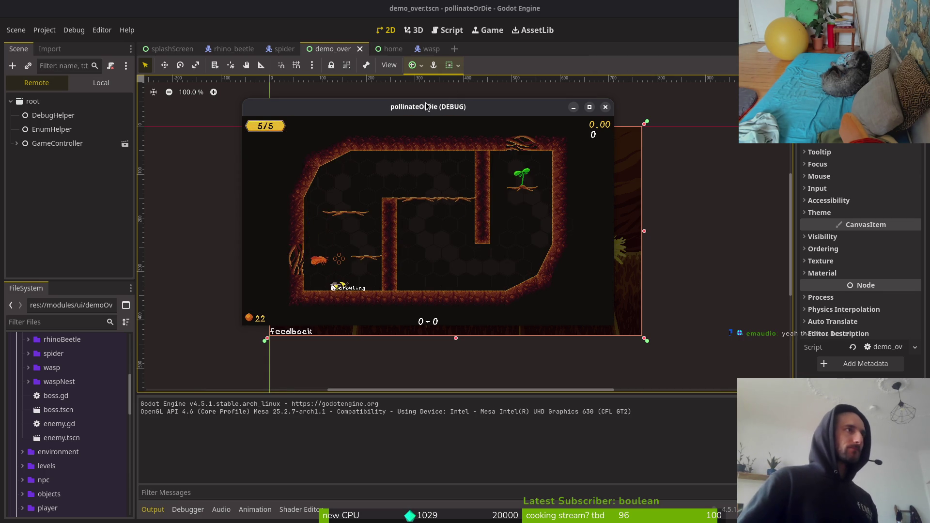
Make the game fullscreen and move the bee across the floor and up onto the upper branch.
key(super+Up)
key(Left)
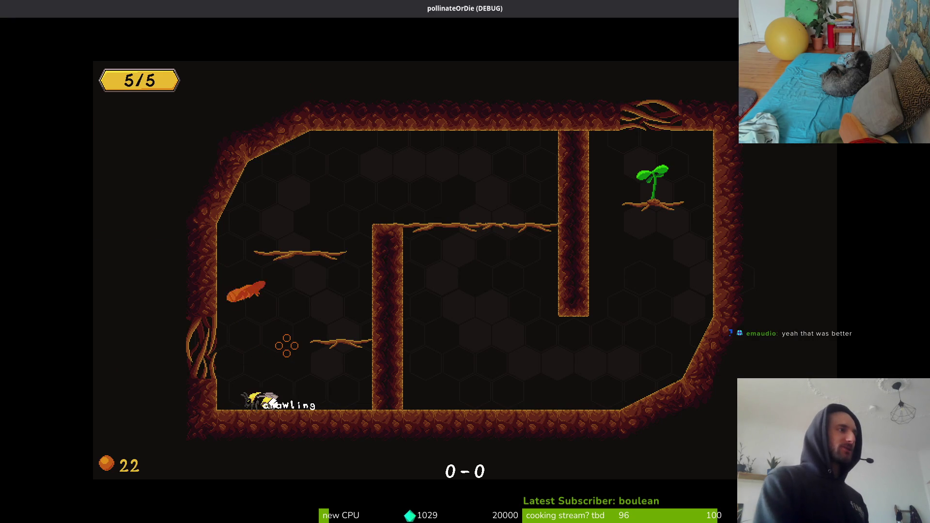
key(Right)
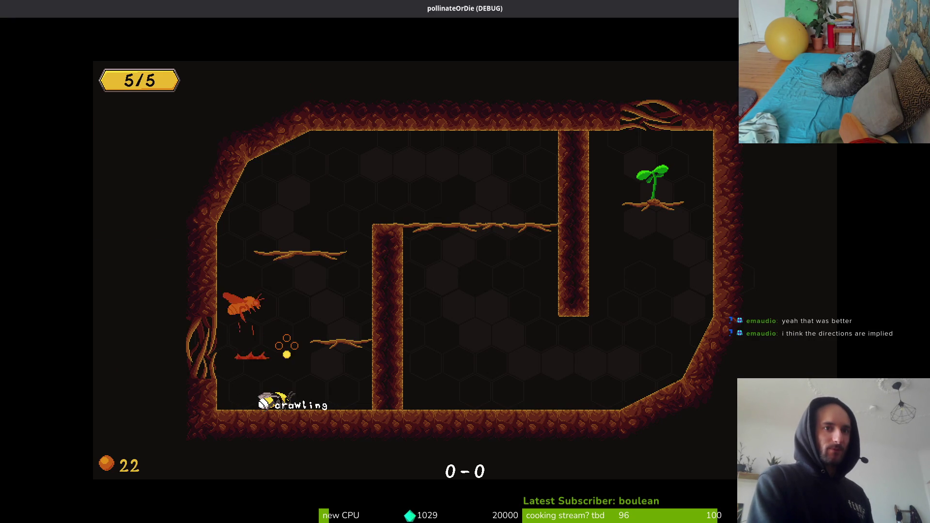
key(Right)
key(space)
key(space)
key(space)
key(Right)
key(space)
key(Left)
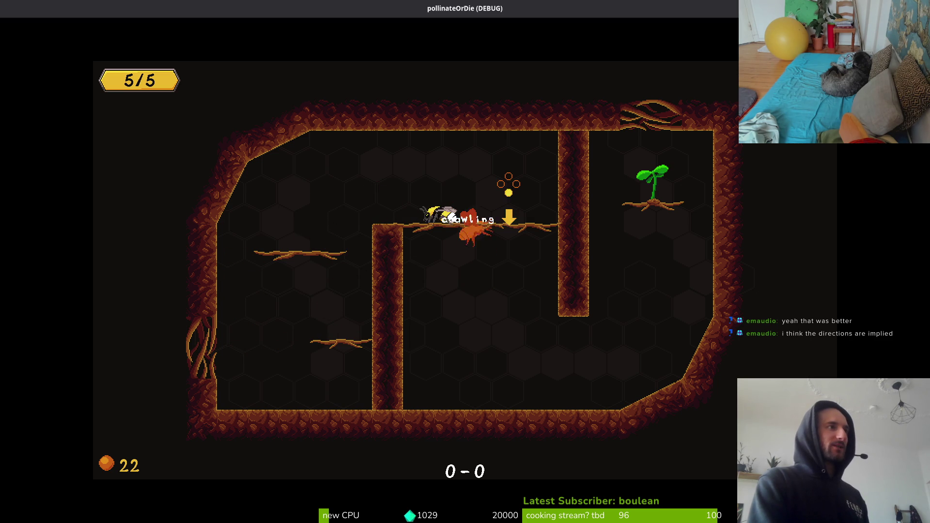
key(Right)
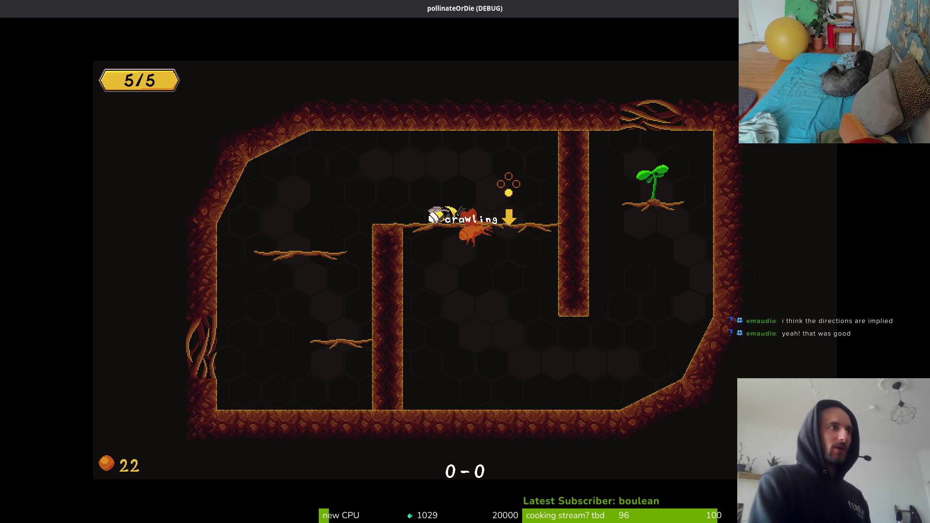
Drop the bee through the branch, climb the right wall to the plant ledge, and jump toward the ceiling.
key(Down)
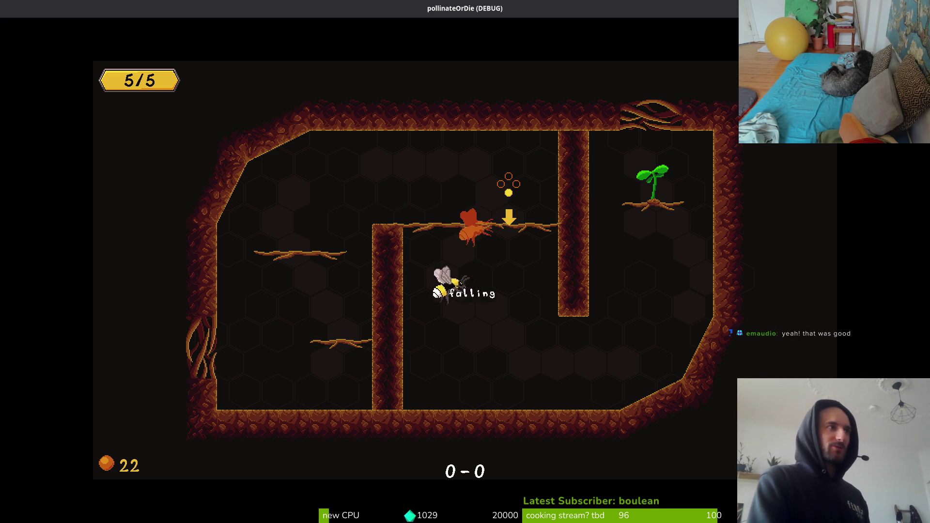
key(Right)
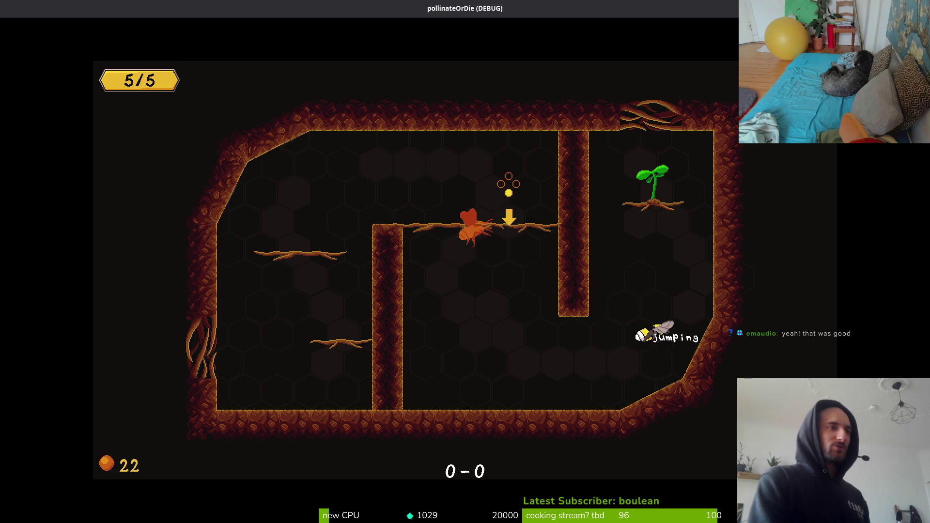
key(Up)
key(Up)
key(Left)
key(space)
key(space)
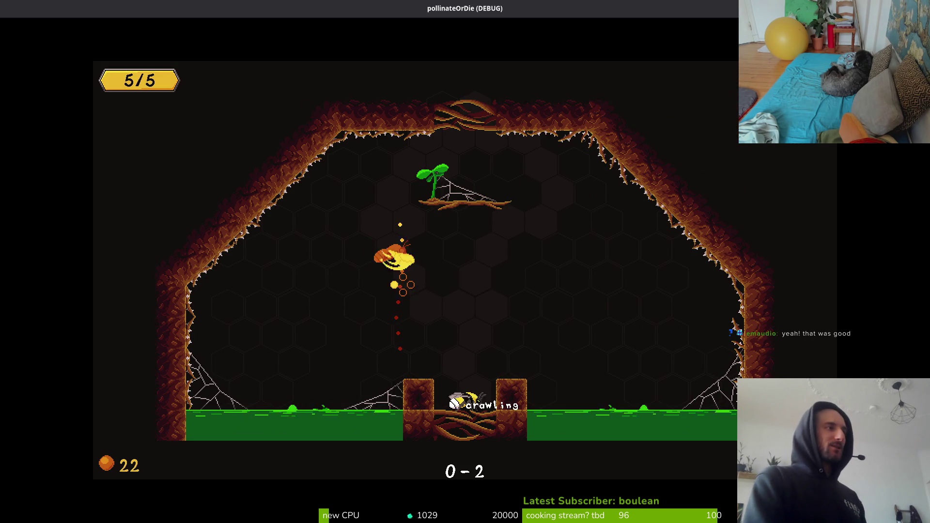
key(space)
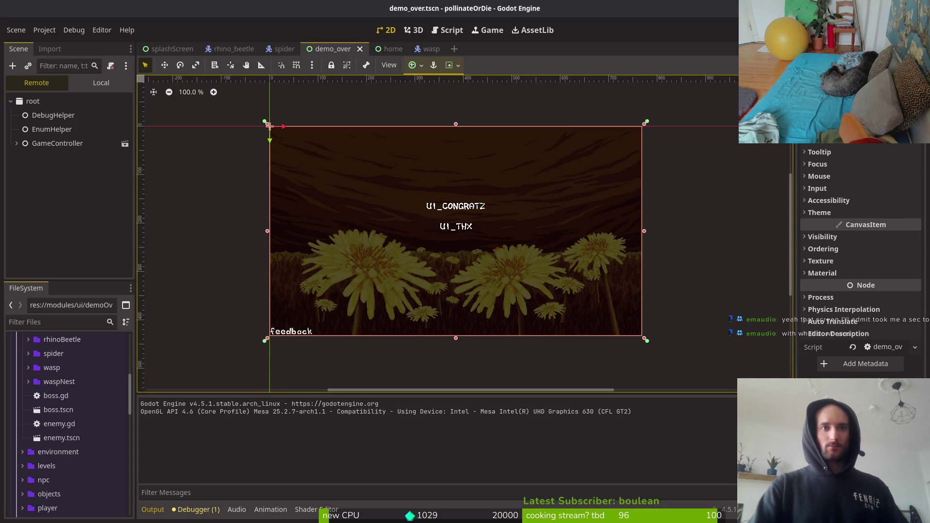
Return to the running game, quit to the main menu and start a new tutorial game.
click(42, 208)
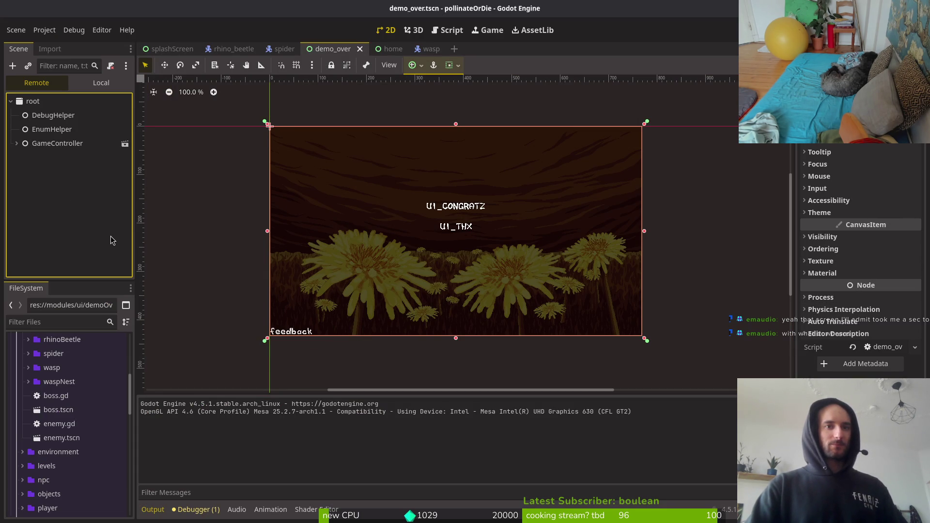
click(434, 65)
key(alt+Tab)
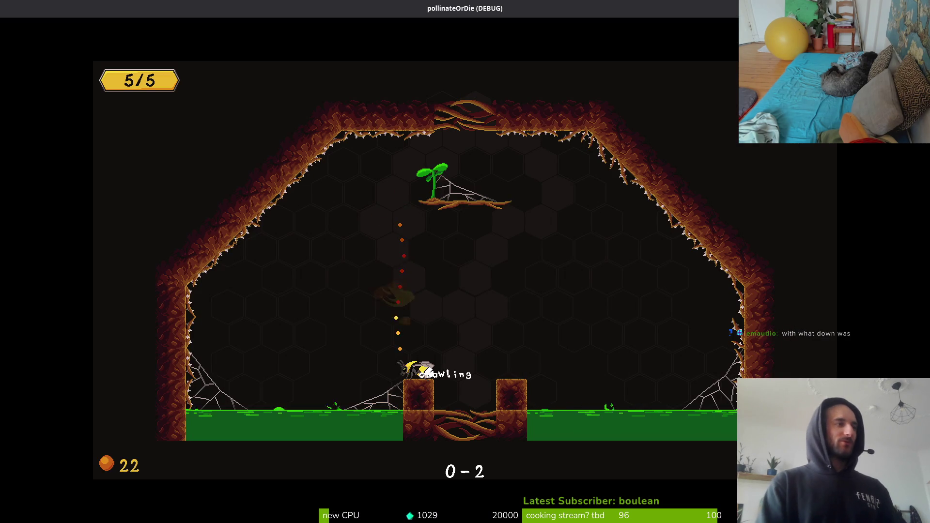
key(Escape)
key(Down)
key(Down)
key(Down)
key(Return)
key(Down)
key(Return)
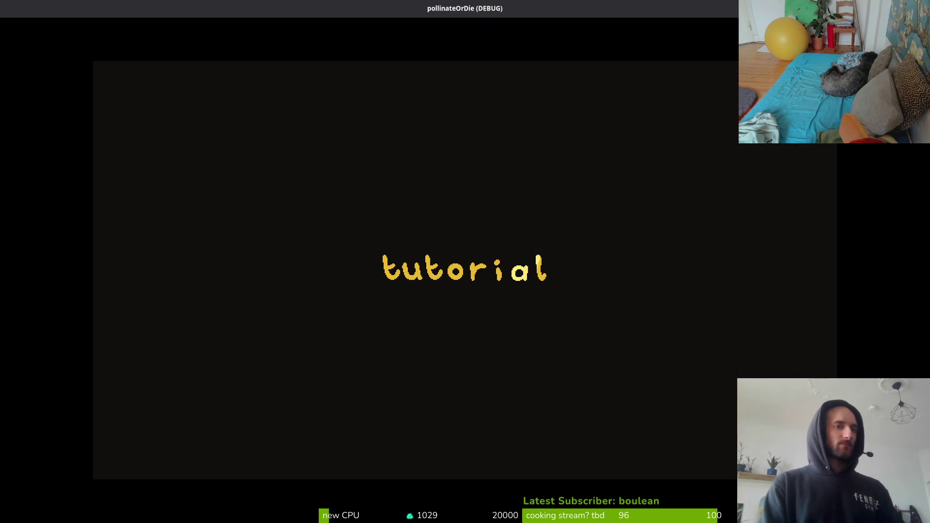
Jump the bee over the wall onto the upper ledge, then save, quit and restart the tutorial.
key(Right)
key(space)
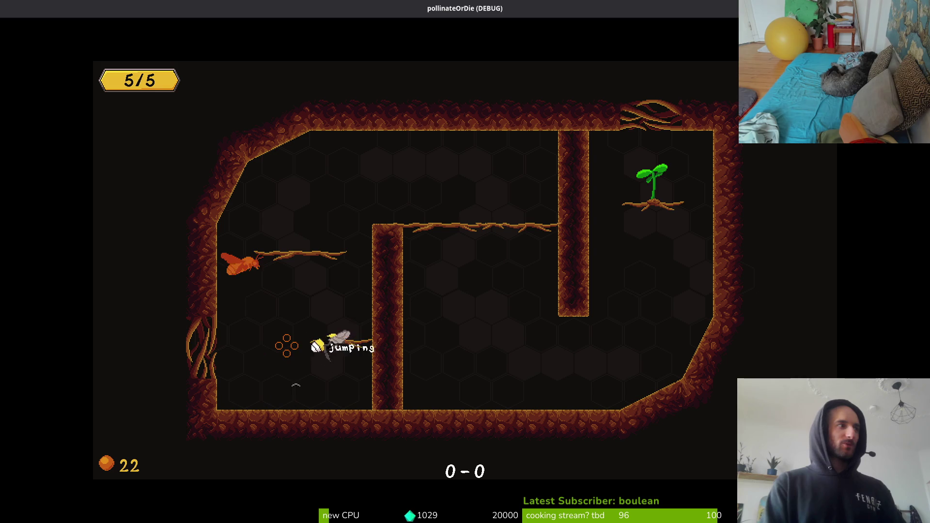
key(Right)
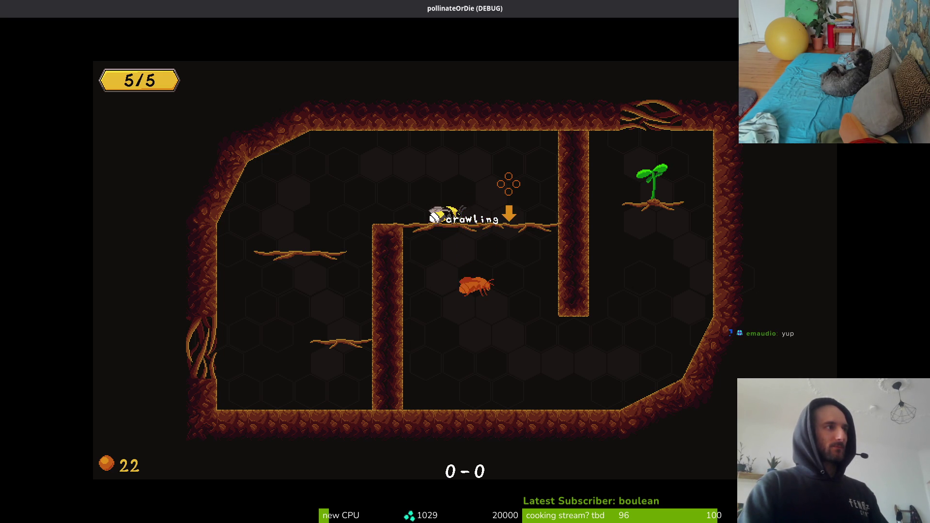
key(Left)
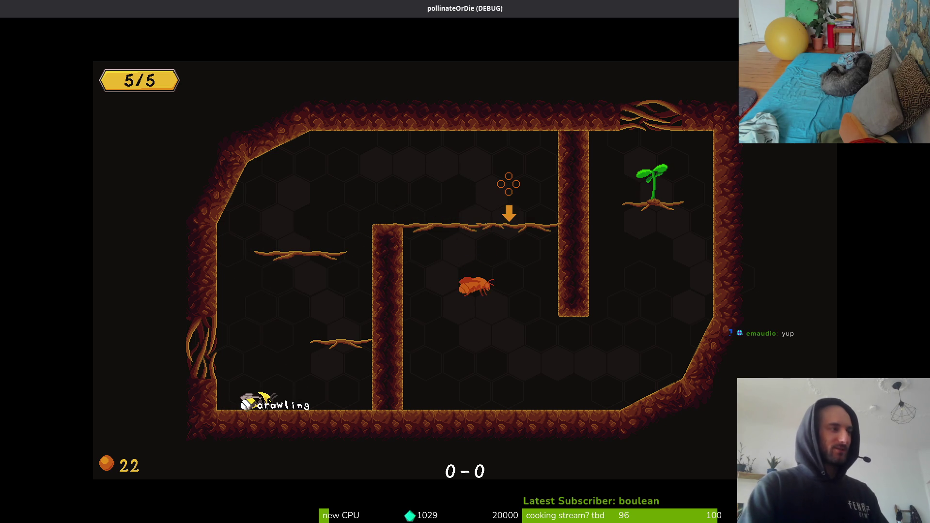
key(Escape)
key(Down)
key(Down)
key(Down)
key(Return)
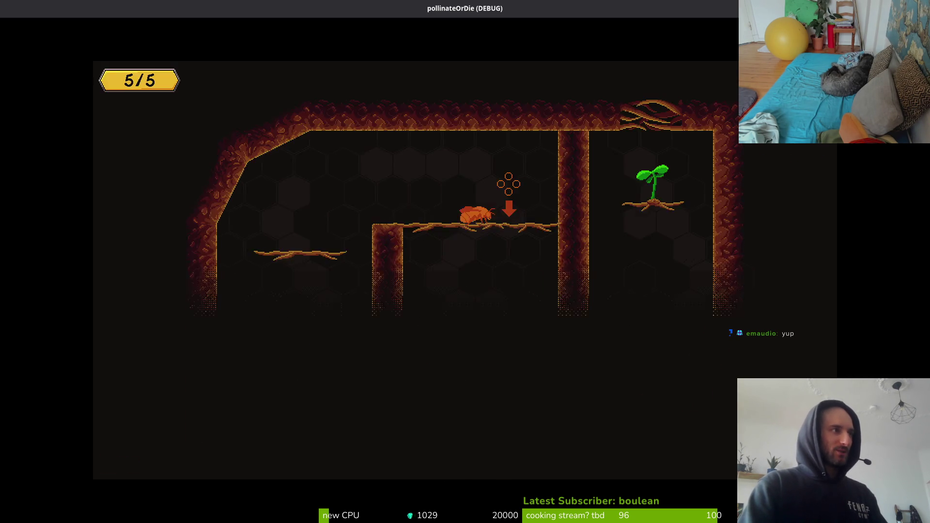
key(Return)
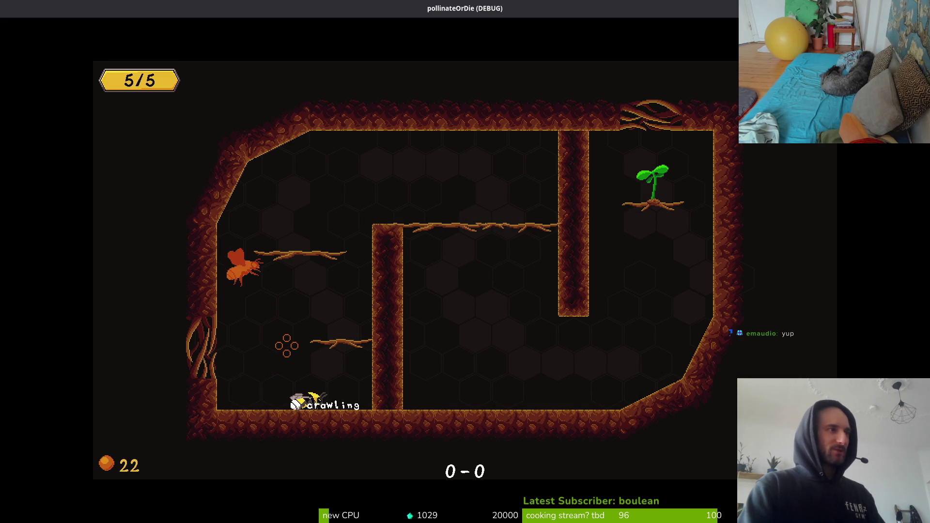
Jump the bee onto the branch, shuffle it back and forth, and drop through.
key(space)
key(space)
key(space)
key(space)
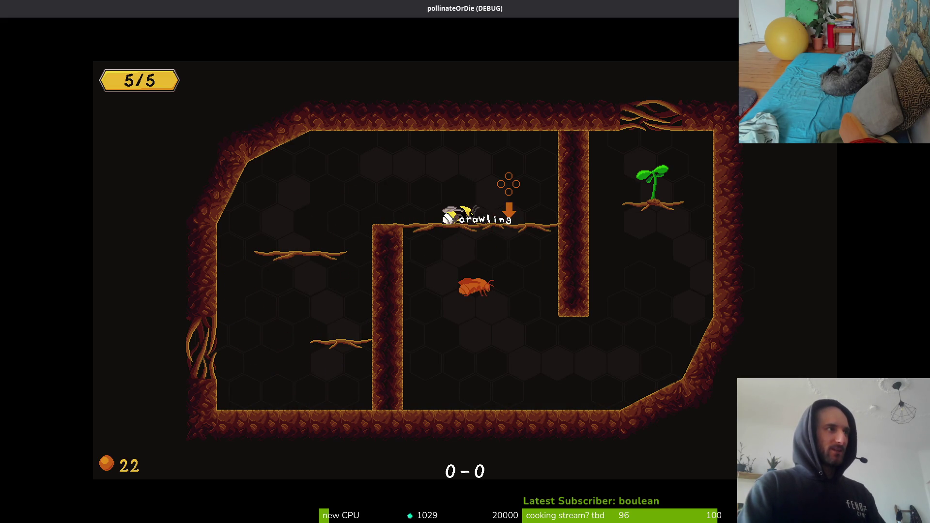
key(Left)
key(Right)
key(Left)
key(Left)
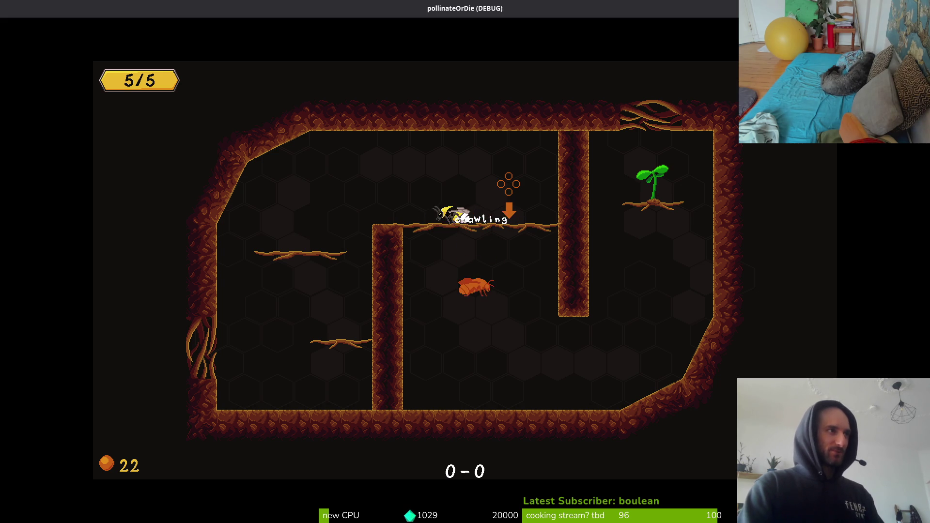
key(Right)
key(Left)
key(Right)
key(Right)
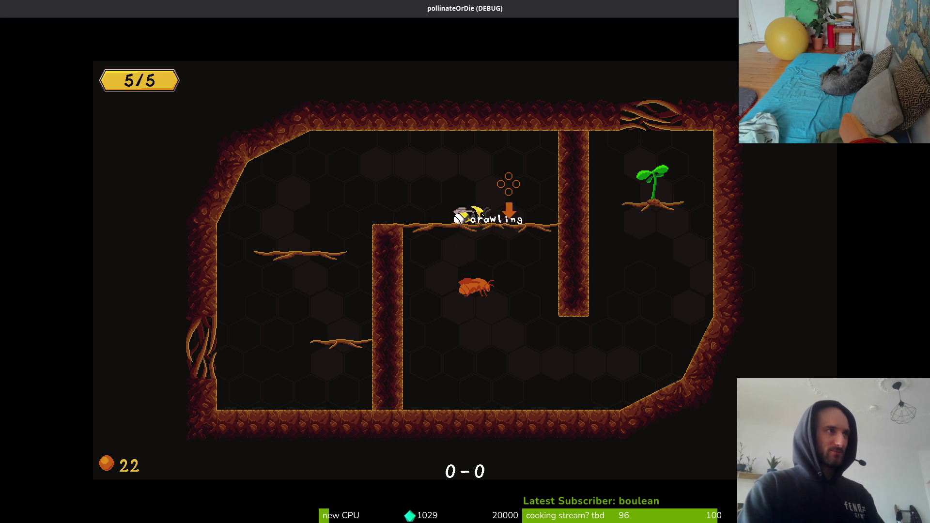
key(Down)
key(Right)
Crawl the bee up the right wall onto the plant's branch and pollinate it to finish the level.
key(Right)
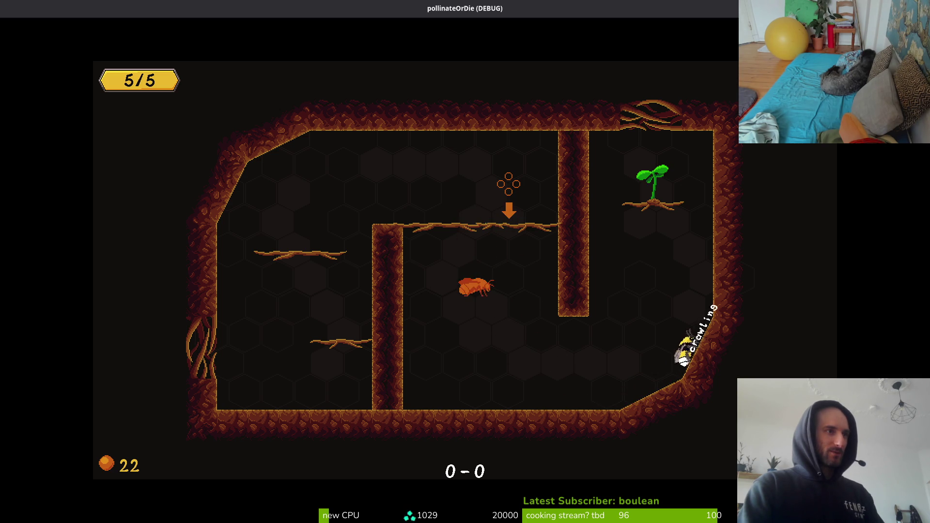
key(Left)
key(Right)
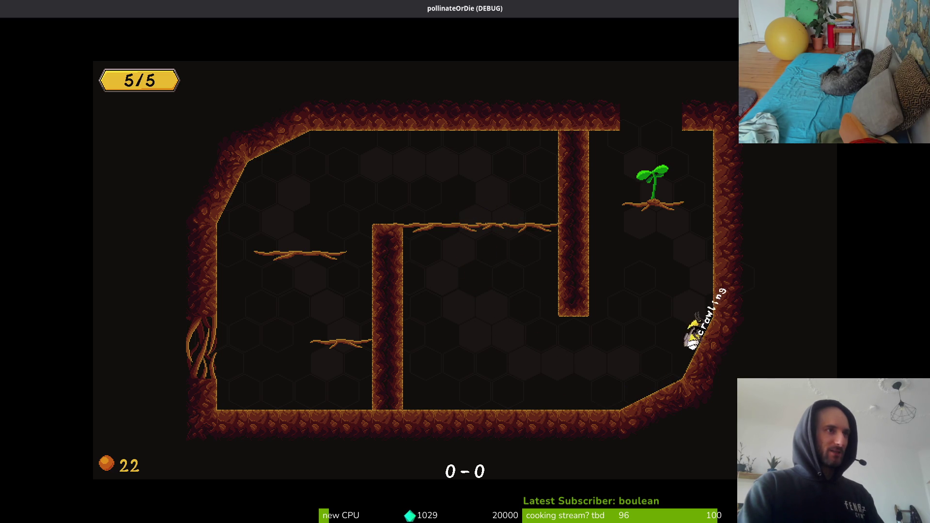
key(Down)
key(Up)
key(Left)
key(space)
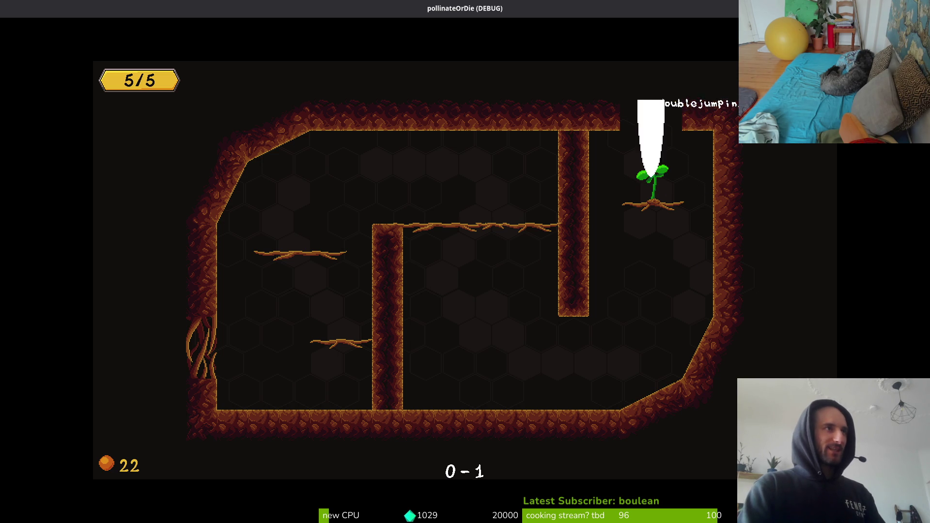
Jump the bee in and out of the floor gap and back onto the left platform.
key(space)
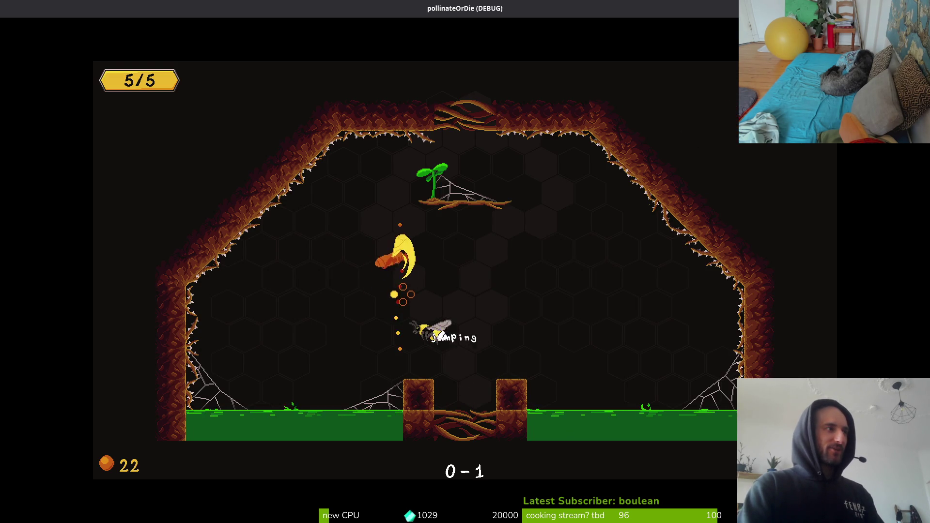
key(space)
key(Right)
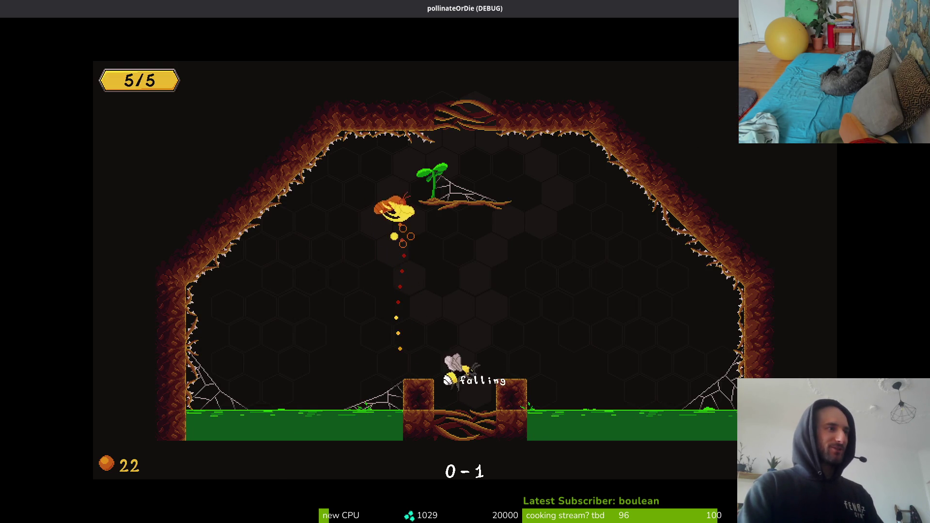
key(space)
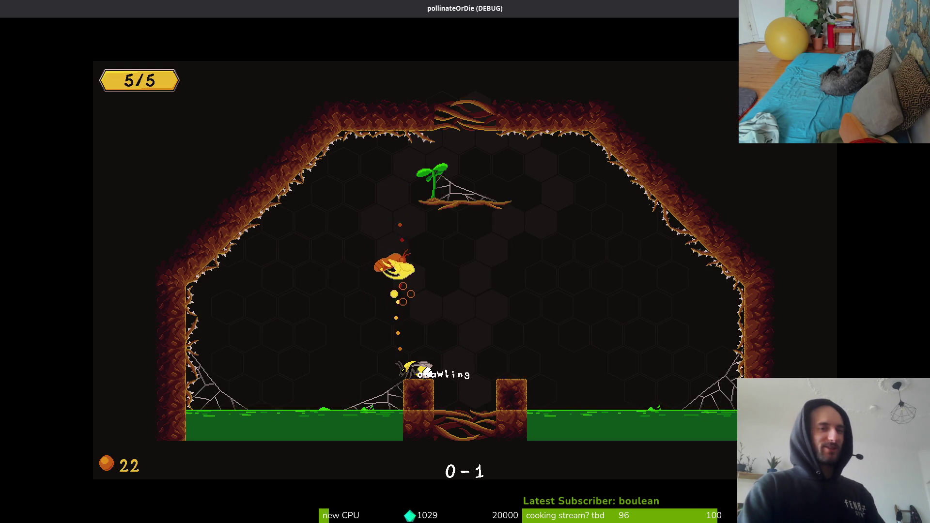
key(Right)
key(space)
key(space)
key(Left)
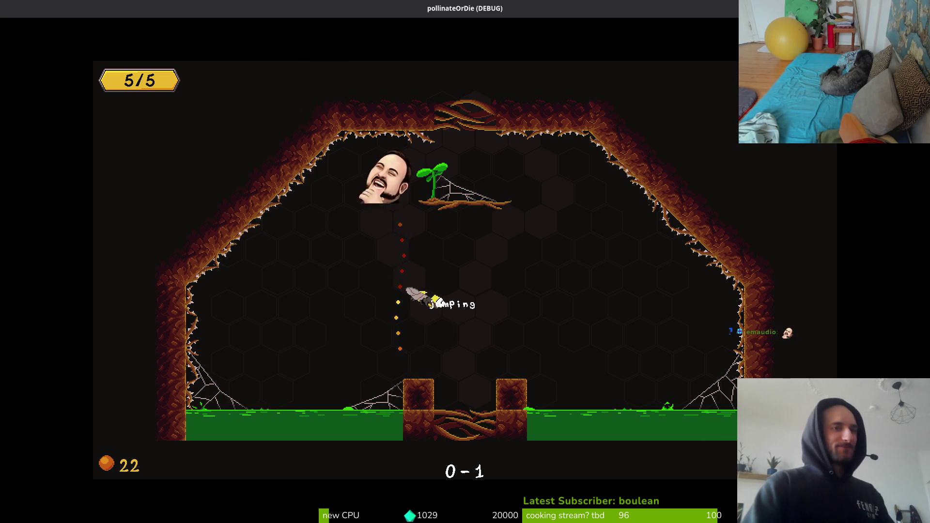
Double-jump and slash near the sprout, go up through the ceiling opening, then stop the game with F8.
key(space)
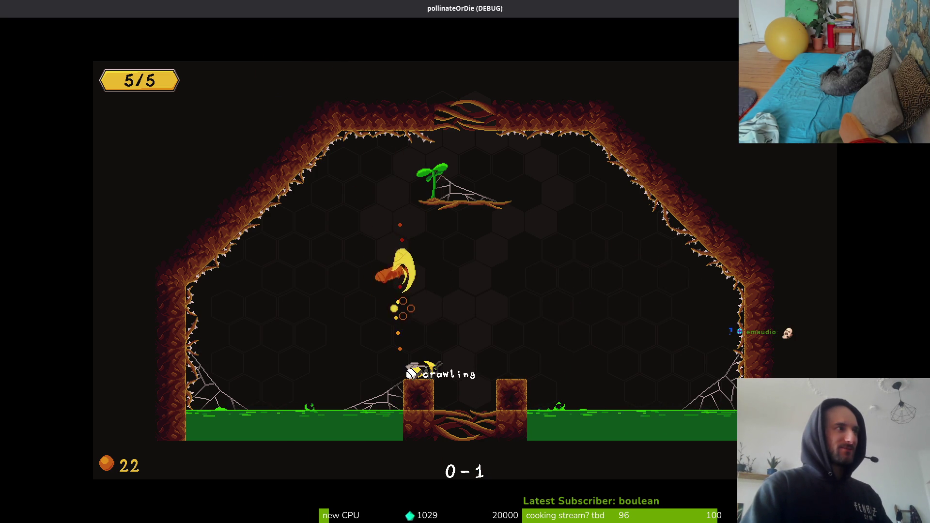
key(space)
key(x)
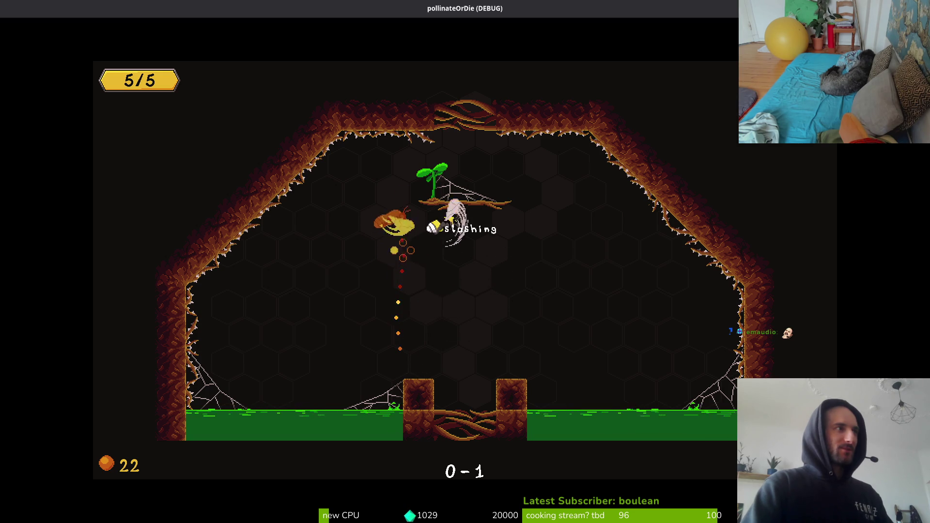
key(space)
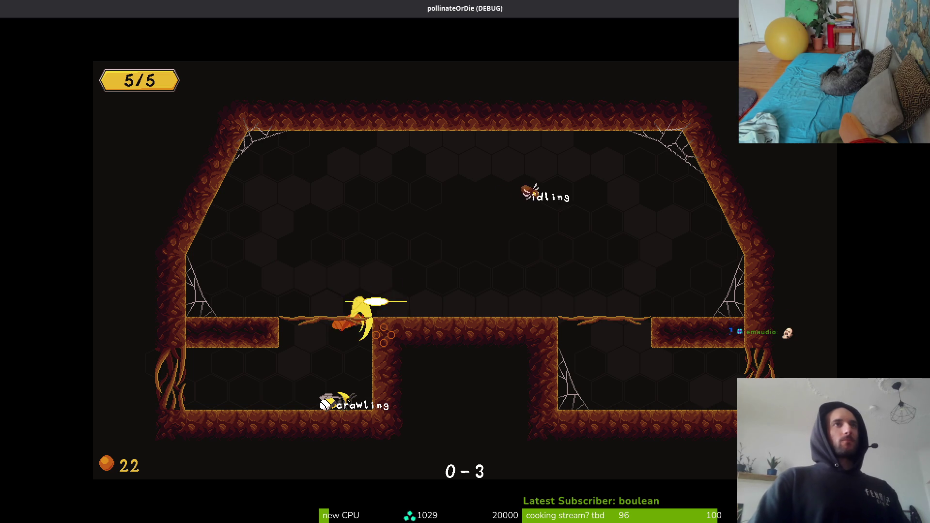
key(F8)
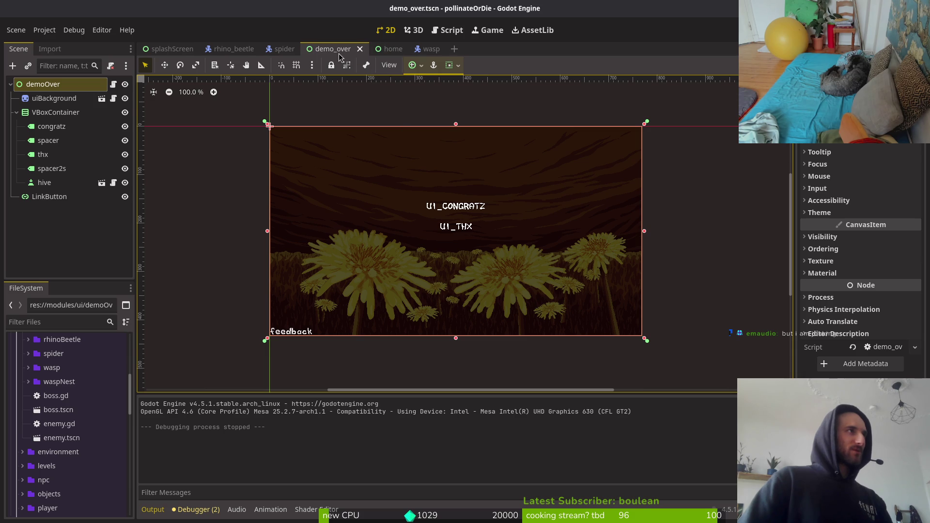
Open tutorial_3.tscn via quick scene search ('tut'), zoom into the level, then switch to Aseprite's hornedBeetle sprite.
key(ctrl+shift+o)
text(tut)
key(Return)
scroll(444, 206, up, 4)
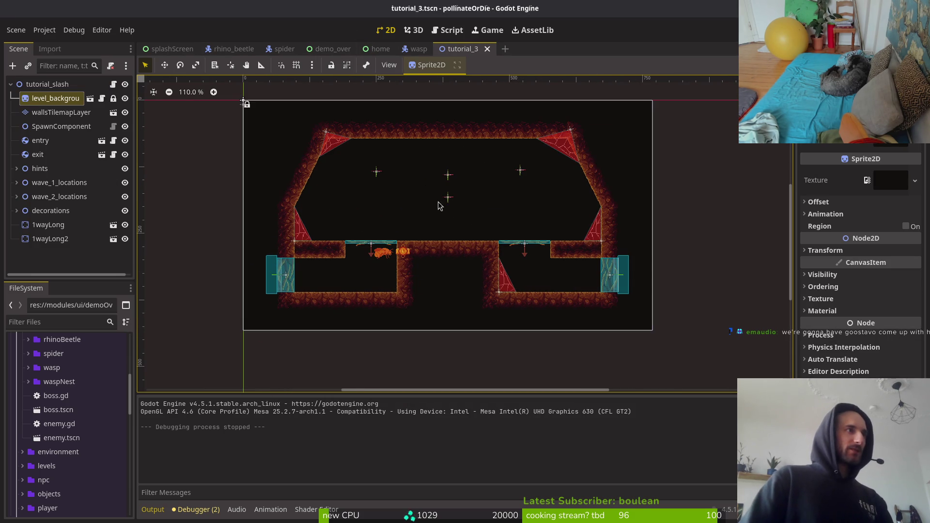
scroll(603, 193, up, 3)
scroll(562, 245, up, 2)
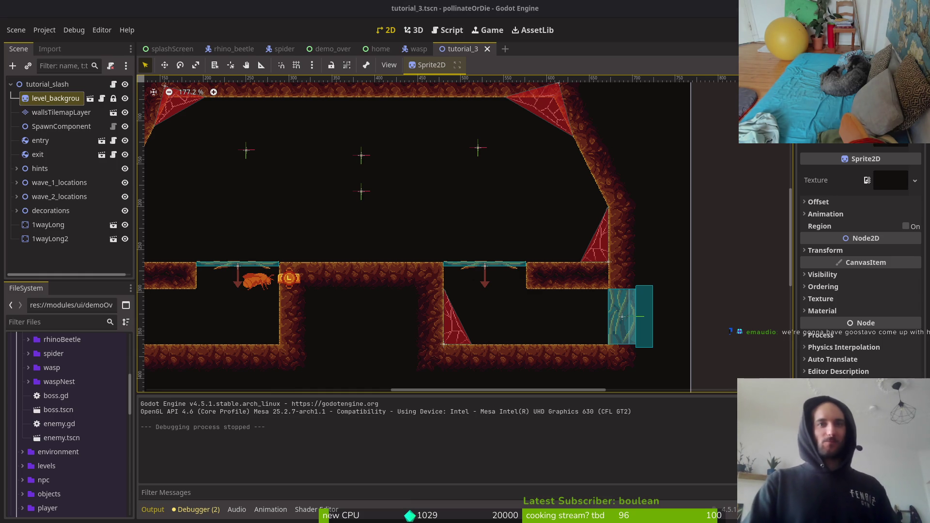
key(alt+Tab)
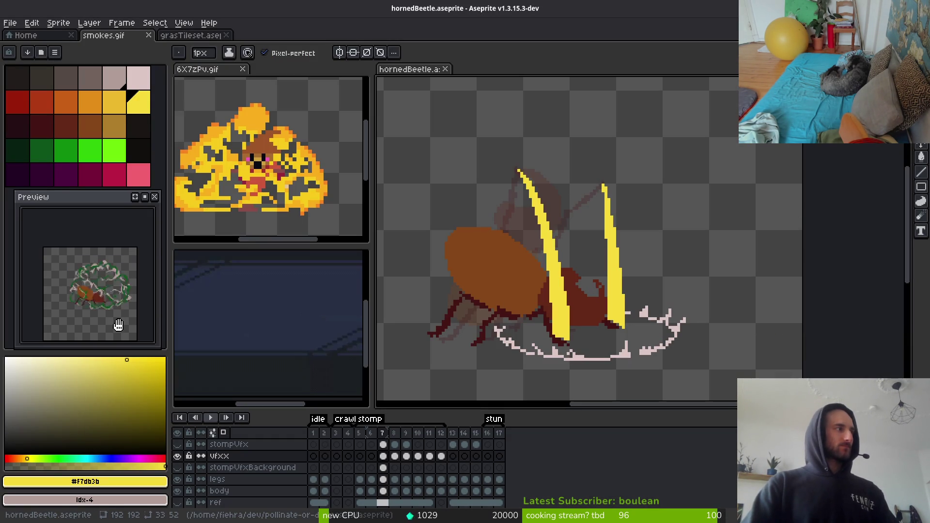
Go to frame 12 and pick the Pencil with the idx-3 pinkish palette colour.
key(Right)
key(Right)
key(Right)
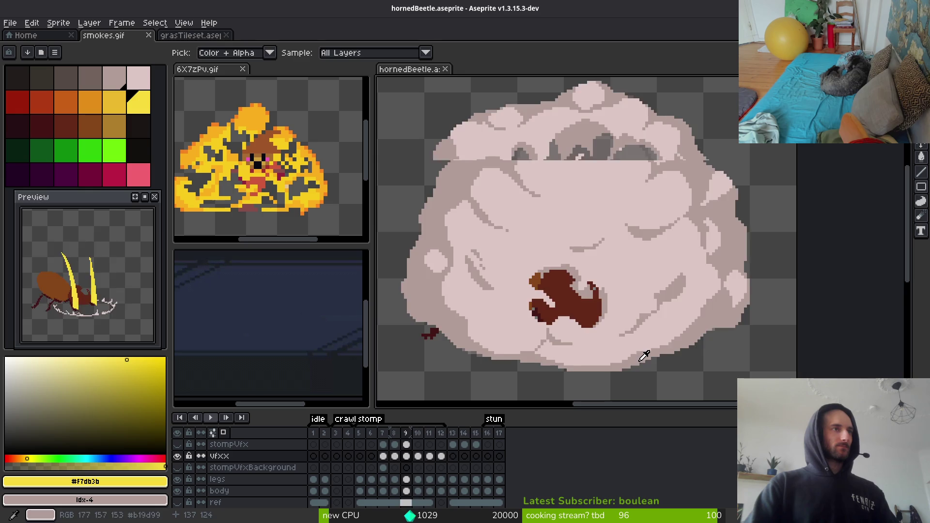
key(Right)
key(Left)
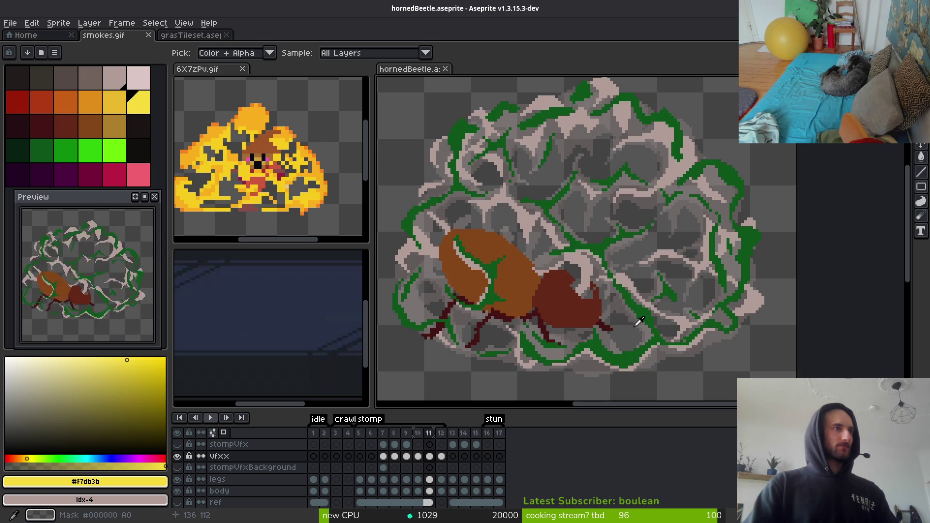
key(Left)
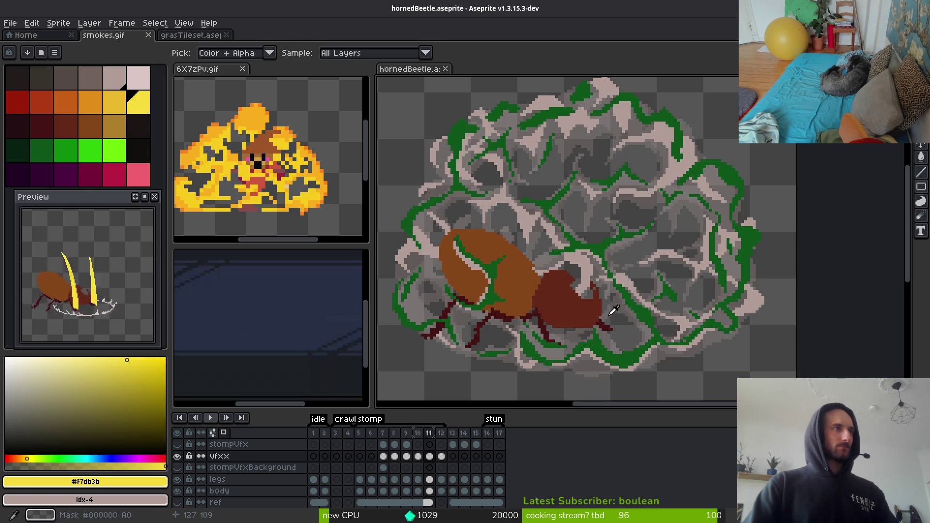
key(.)
key(b)
scroll(532, 219, up, 2)
alt+click(443, 184)
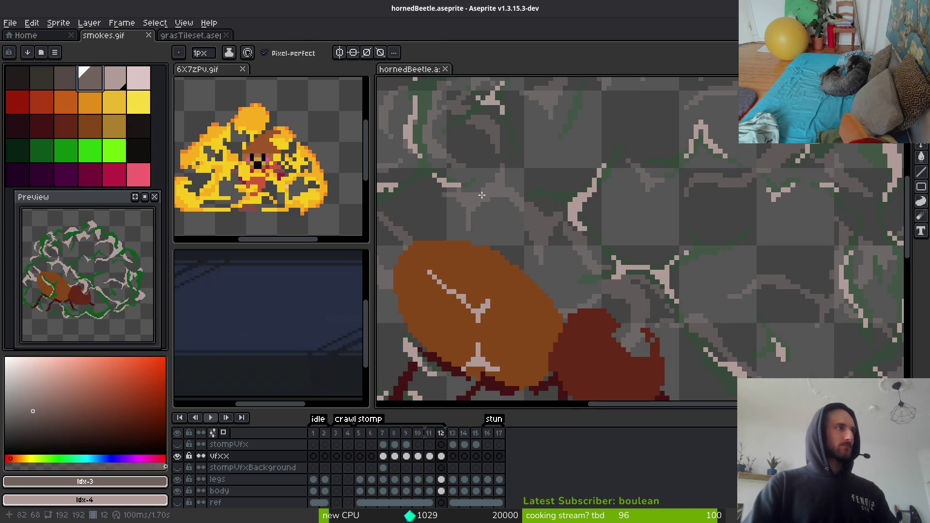
Draw arching brownish-pink outlines along the smoke cloud and a short stroke on one lump.
scroll(628, 242, up, 3)
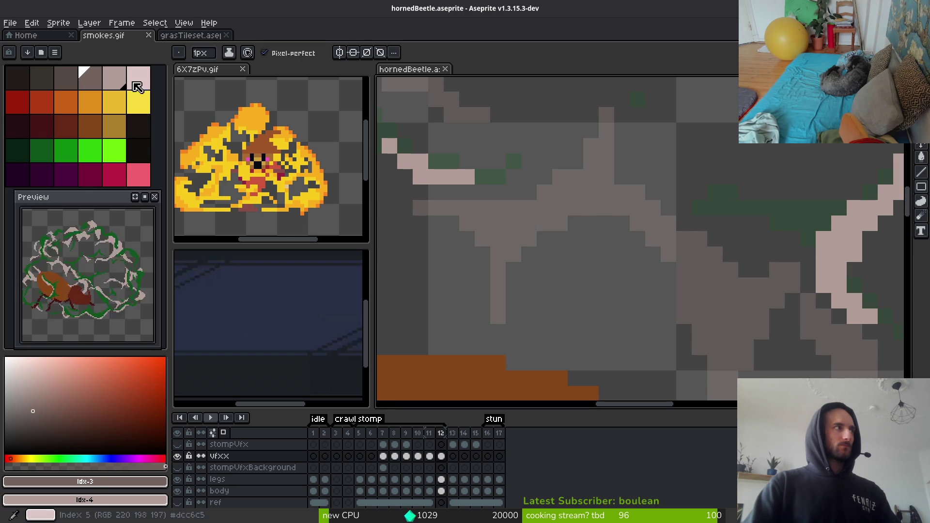
click(808, 285)
mouse_move(529, 270)
mouse_down()
mouse_move(630, 209)
mouse_move(730, 348)
mouse_up()
scroll(668, 278, down, 3)
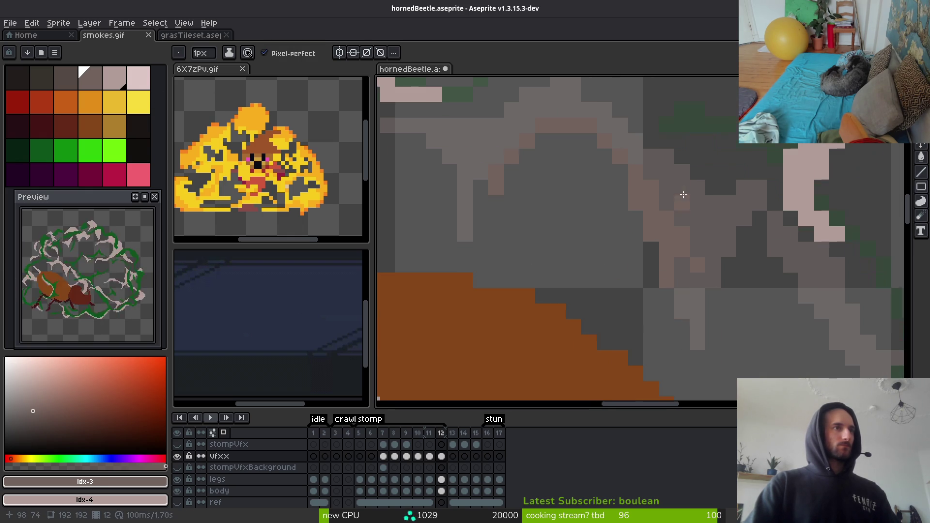
mouse_move(678, 249)
mouse_down()
mouse_move(646, 205)
mouse_move(472, 182)
mouse_up()
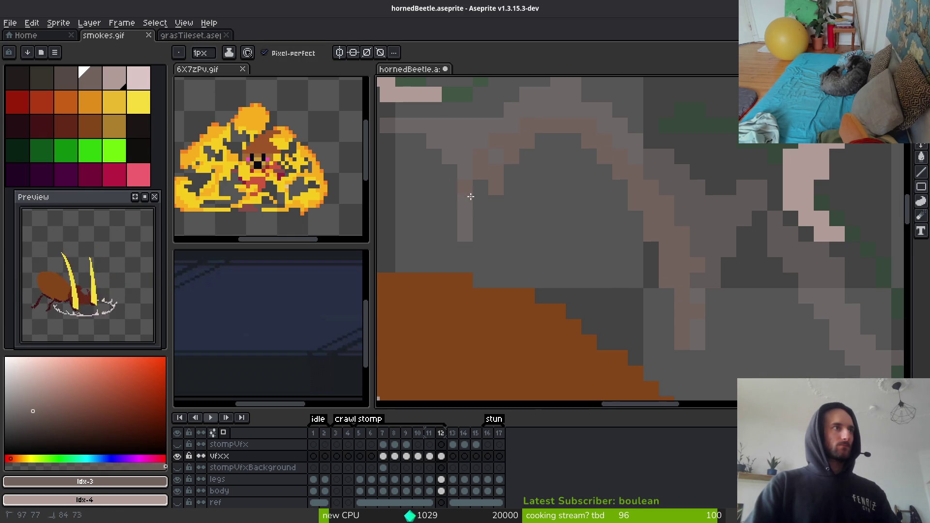
scroll(557, 179, down, 2)
key(e)
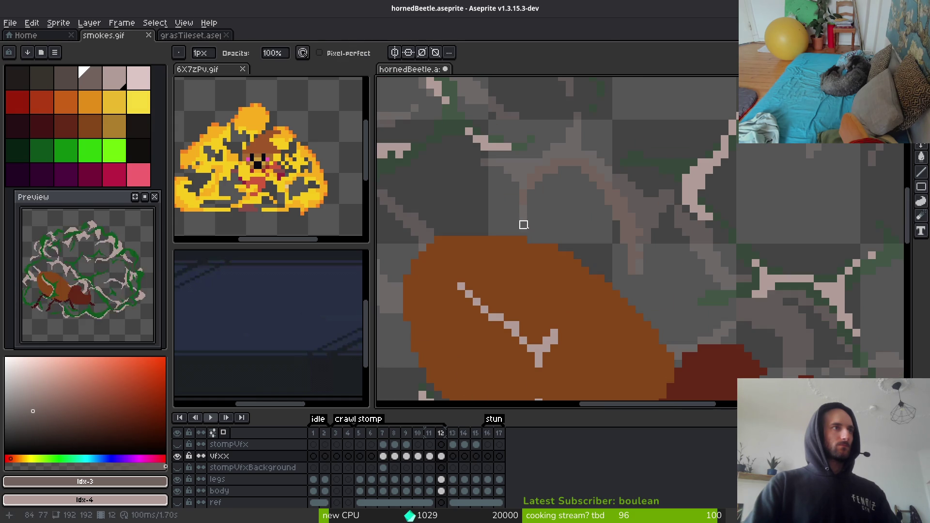
key(b)
scroll(558, 208, up, 3)
scroll(619, 234, down, 1)
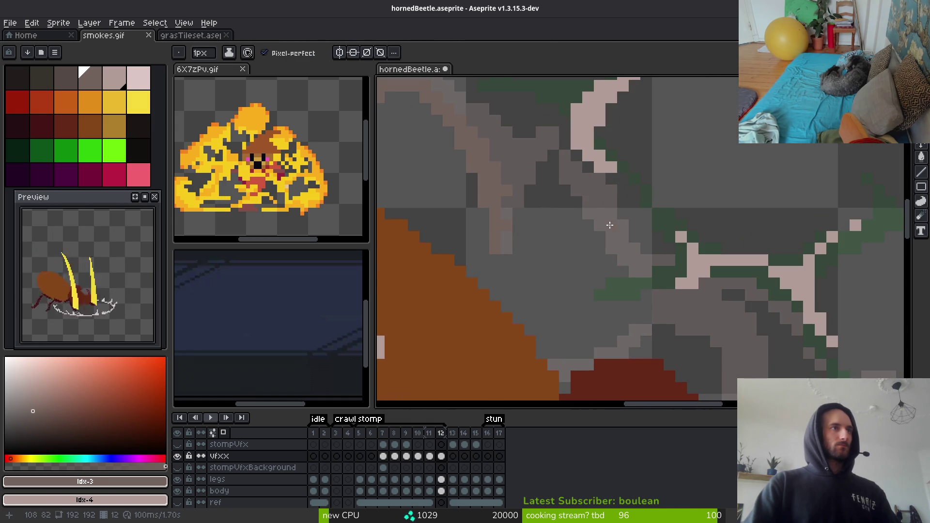
drag(581, 204, 545, 154)
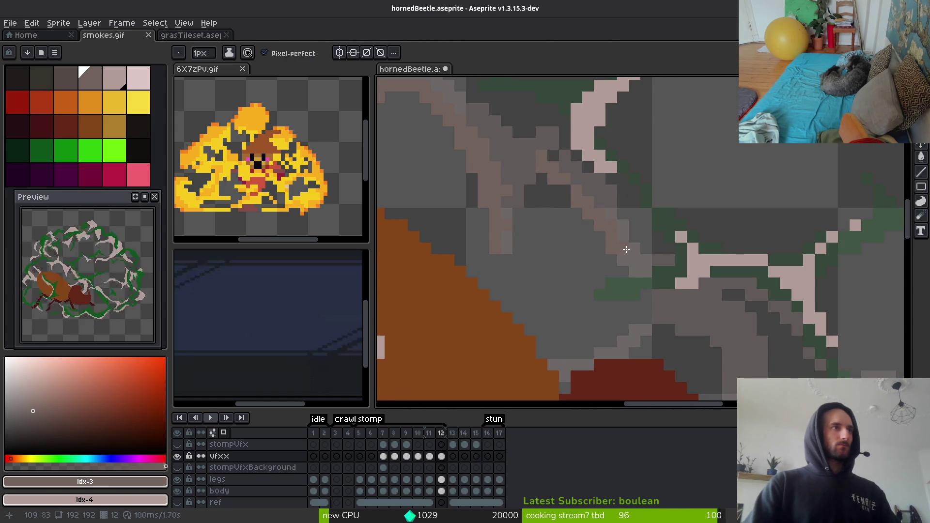
Add brownish lines running down through the middle of the dust cloud.
scroll(602, 202, up, 1)
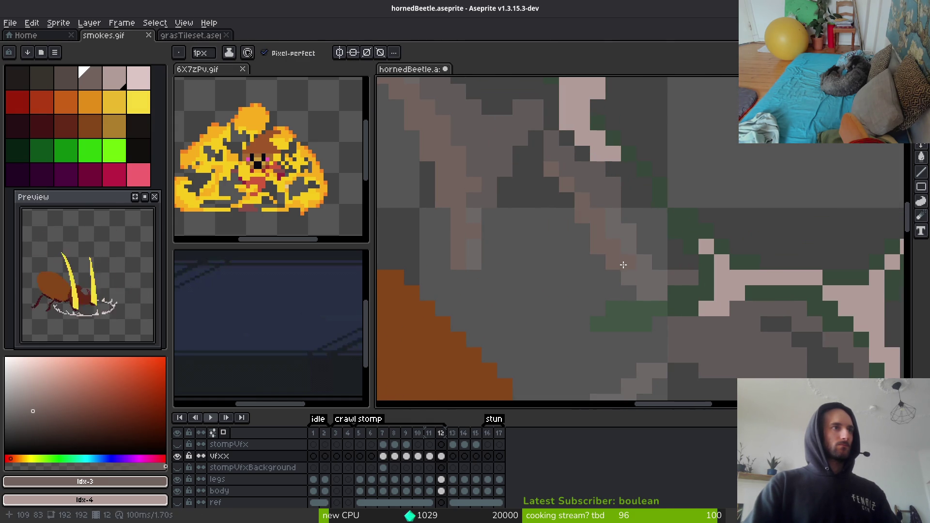
scroll(623, 264, down, 2)
scroll(623, 263, right, 2)
drag(611, 257, 657, 356)
scroll(671, 274, down, 1)
scroll(671, 274, right, 1)
mouse_move(652, 199)
mouse_down()
mouse_move(692, 284)
mouse_move(683, 242)
mouse_move(698, 252)
mouse_up()
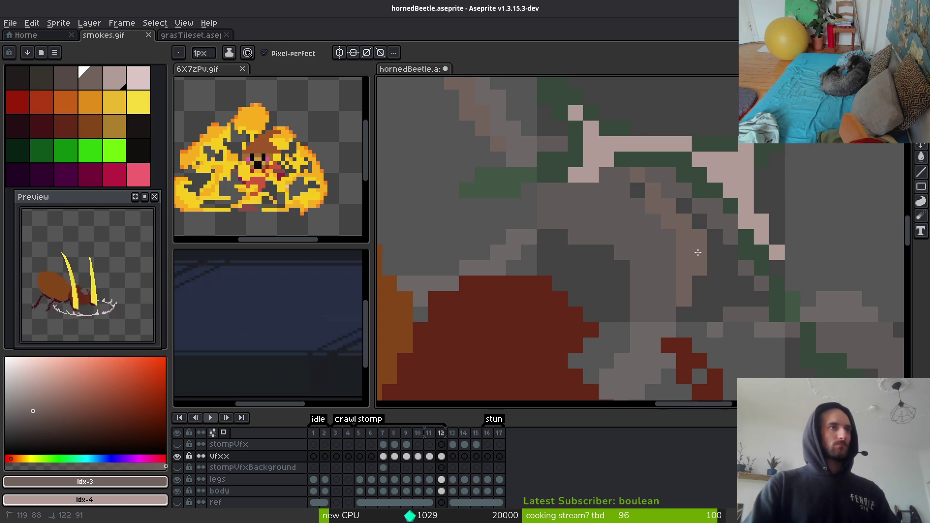
scroll(702, 218, down, 2)
scroll(702, 218, left, 1)
drag(694, 205, 671, 255)
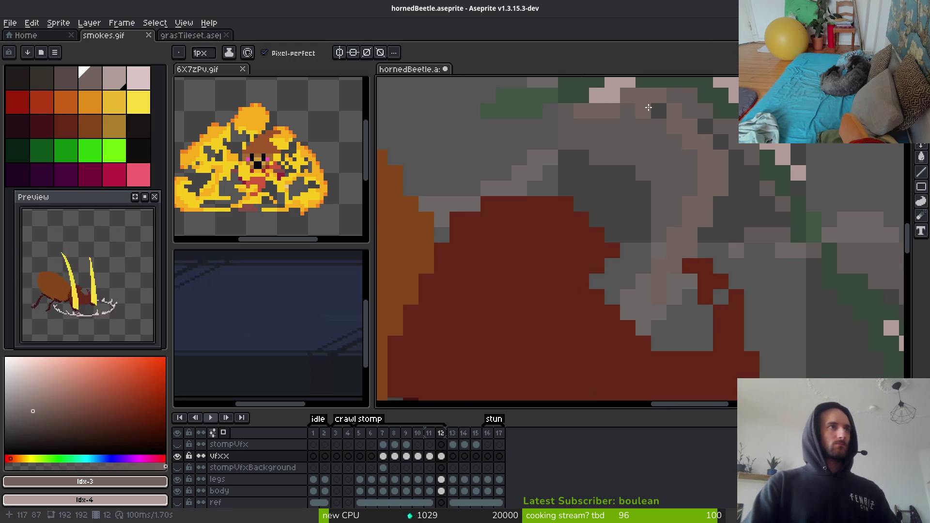
scroll(706, 182, down, 2)
scroll(569, 242, up, 5)
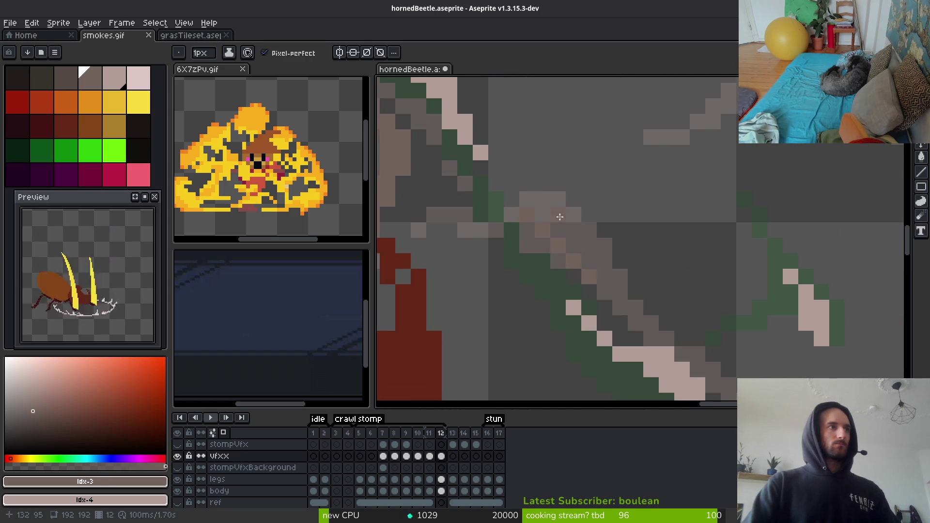
Paint parallel diagonal brownish shading strokes across another part of the cloud.
drag(565, 215, 633, 289)
mouse_move(651, 339)
mouse_down()
mouse_move(649, 305)
mouse_move(587, 204)
mouse_move(574, 200)
mouse_up()
drag(640, 290, 584, 232)
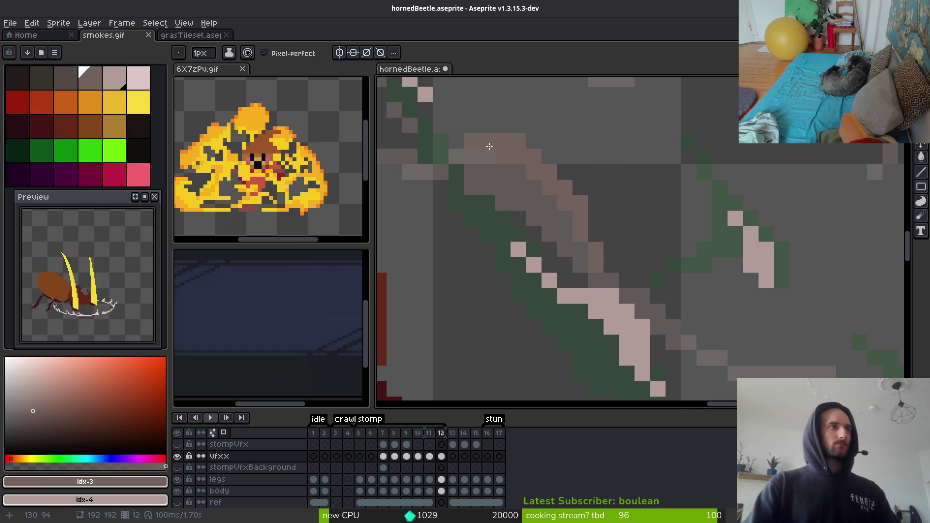
scroll(613, 218, down, 2)
scroll(633, 276, up, 3)
drag(501, 212, 640, 245)
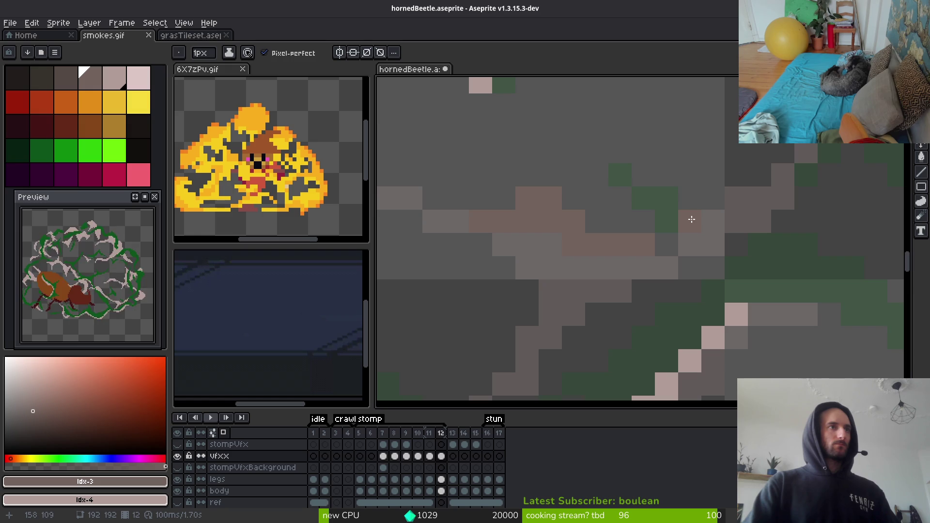
scroll(733, 235, down, 5)
scroll(733, 235, up, 3)
Paint a curving brown stroke on the cloud and add a few brown outline pixels up-left.
mouse_move(647, 181)
mouse_down()
mouse_move(721, 289)
mouse_move(684, 304)
mouse_up()
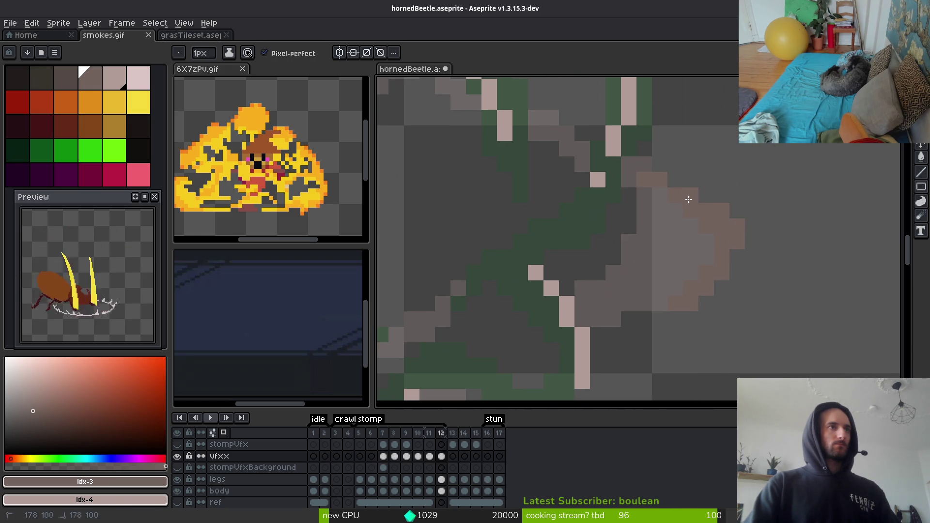
scroll(718, 235, down, 2)
scroll(697, 220, up, 2)
mouse_move(651, 152)
mouse_down()
mouse_move(675, 179)
mouse_move(646, 151)
mouse_up()
Erase a stray pixel, then draw a diagonal brown stroke down-left with one pixel above it.
key(e)
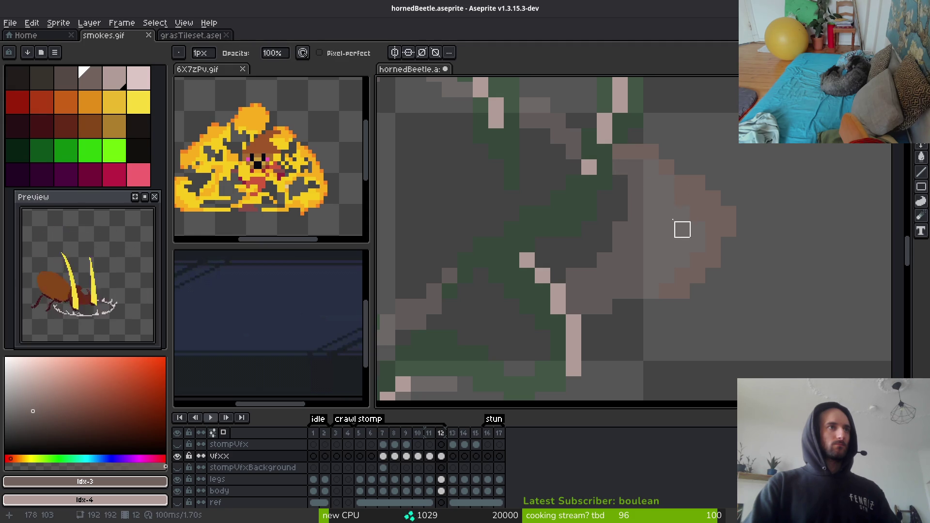
key(b)
scroll(687, 260, down, 2)
scroll(717, 295, up, 2)
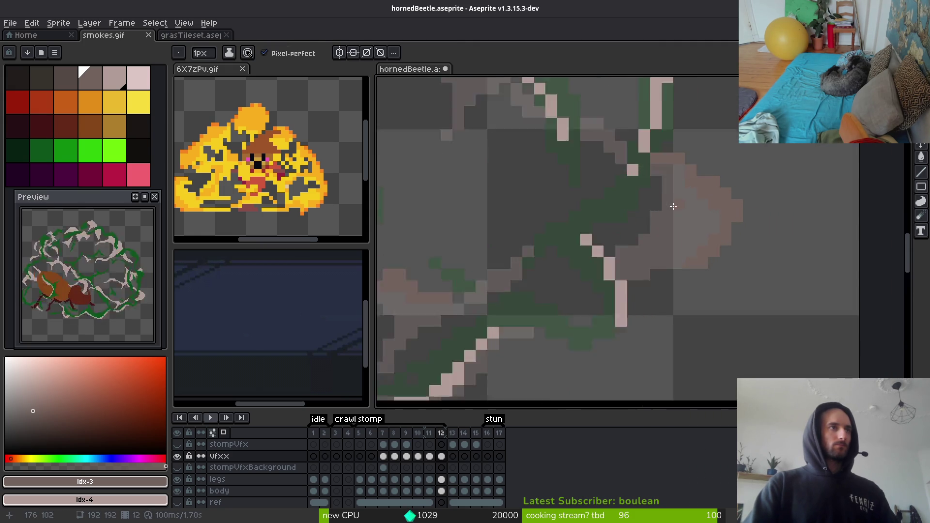
scroll(707, 286, down, 2)
scroll(560, 279, up, 4)
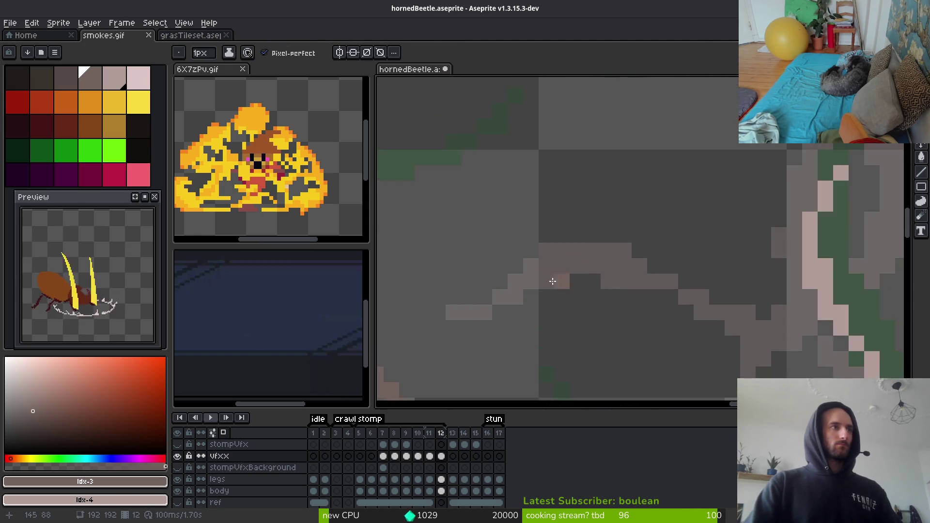
scroll(534, 173, down, 2)
scroll(718, 170, up, 2)
mouse_move(717, 104)
mouse_down()
mouse_move(667, 148)
mouse_move(625, 254)
mouse_up()
drag(522, 315, 533, 296)
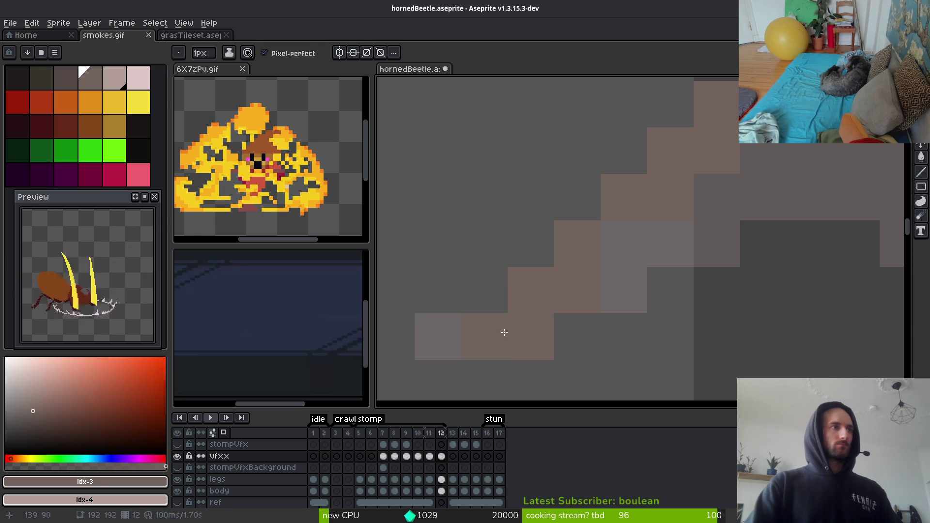
Erase stray pixels, then draw a thickened diagonal brown line across the cloud.
key(e)
scroll(660, 276, down, 2)
scroll(566, 289, up, 3)
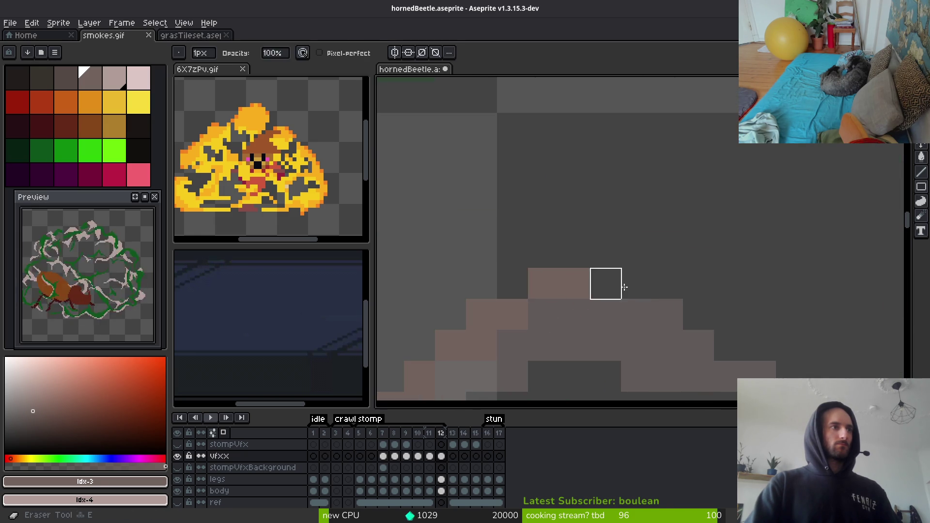
key(b)
scroll(606, 284, down, 2)
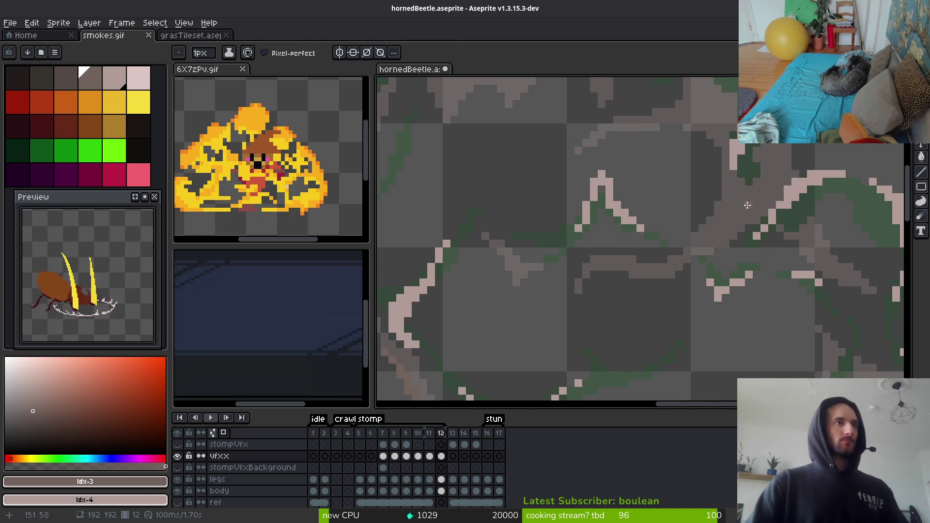
scroll(748, 205, up, 1)
drag(716, 174, 650, 272)
drag(696, 239, 720, 225)
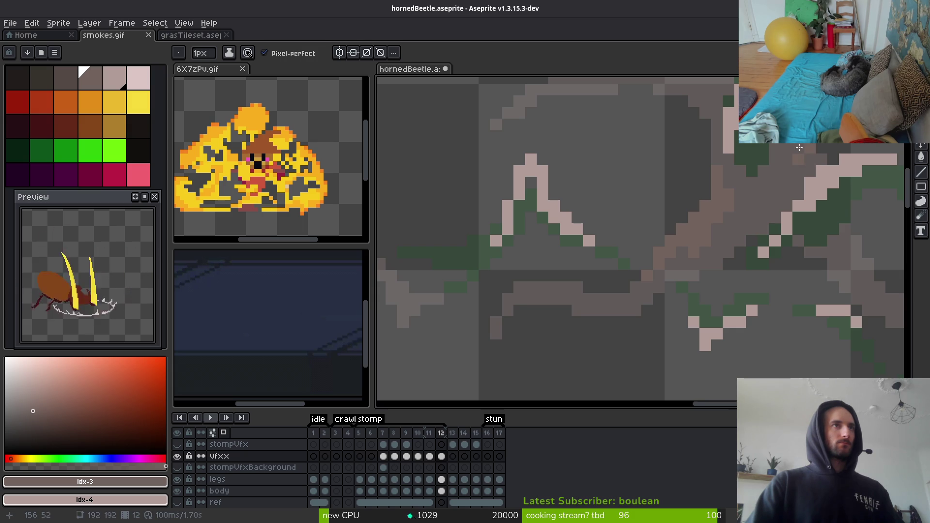
Add brown pixels along the cloud's shape and a light-brown diagonal over the green area.
drag(807, 157, 744, 228)
drag(779, 189, 765, 194)
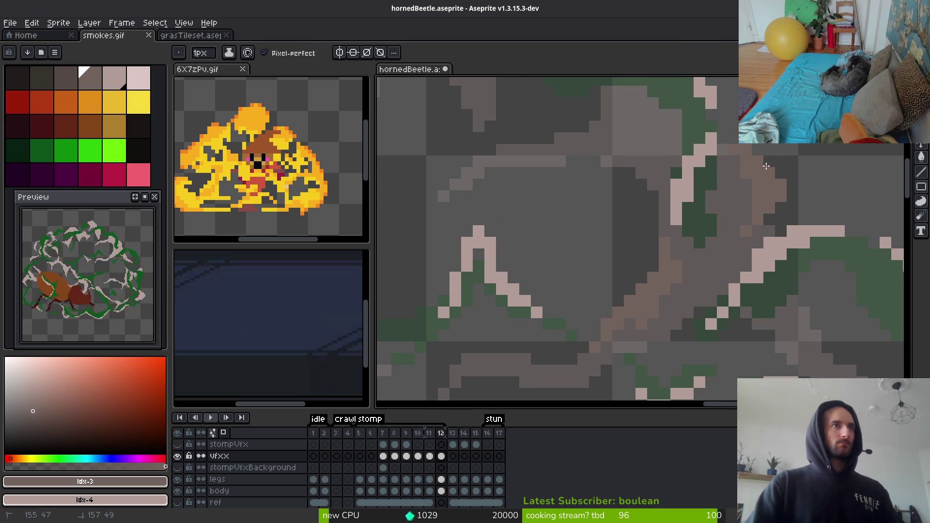
mouse_move(731, 150)
mouse_down()
mouse_move(746, 208)
mouse_move(730, 259)
mouse_move(686, 189)
mouse_up()
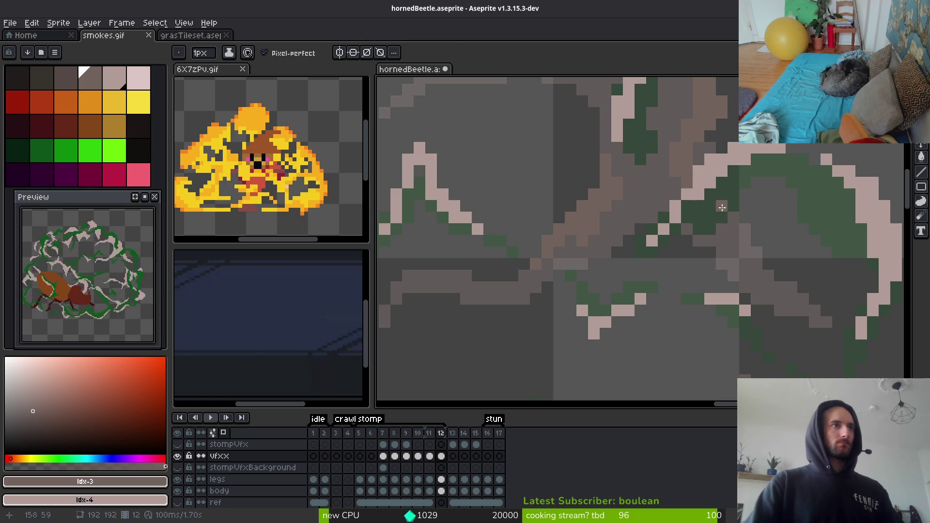
mouse_move(719, 204)
mouse_down()
mouse_move(733, 240)
mouse_move(715, 194)
mouse_up()
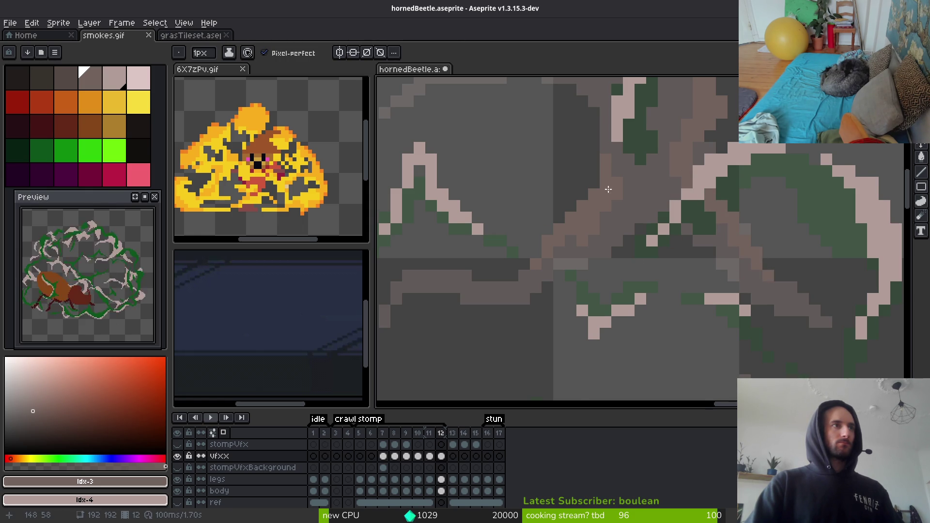
Draw a short light-brown stroke down-left on the left side of the cloud.
scroll(609, 189, up, 1)
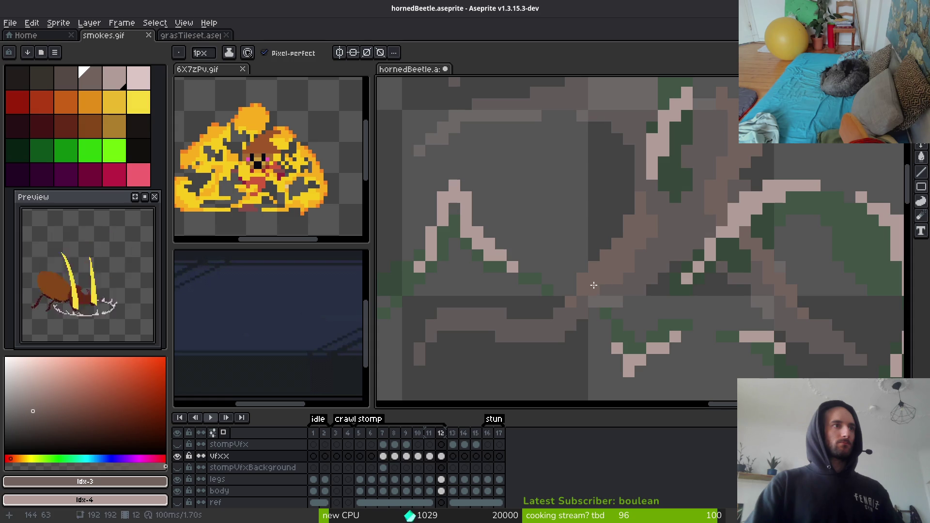
scroll(616, 231, down, 3)
scroll(565, 270, up, 3)
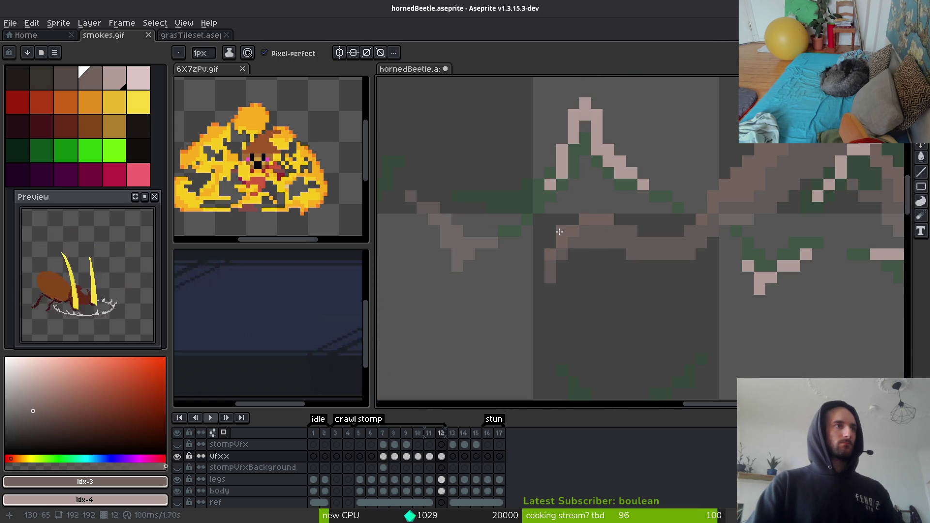
drag(560, 232, 551, 248)
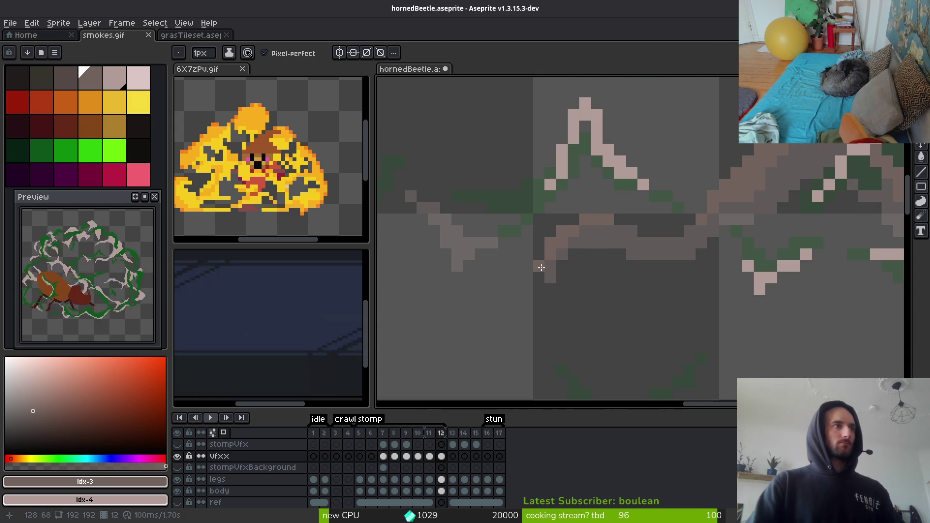
scroll(465, 216, up, 2)
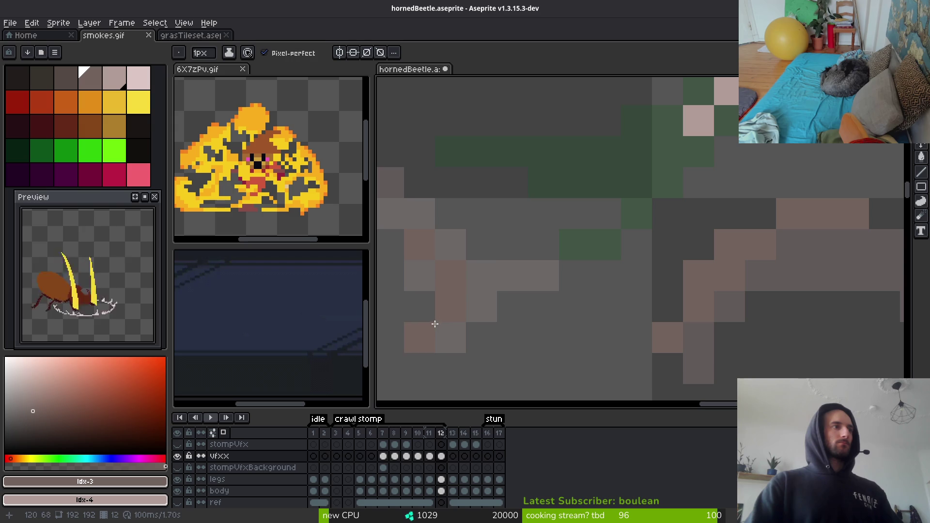
scroll(467, 291, down, 2)
scroll(489, 318, down, 1)
scroll(490, 319, down, 2)
scroll(582, 235, up, 2)
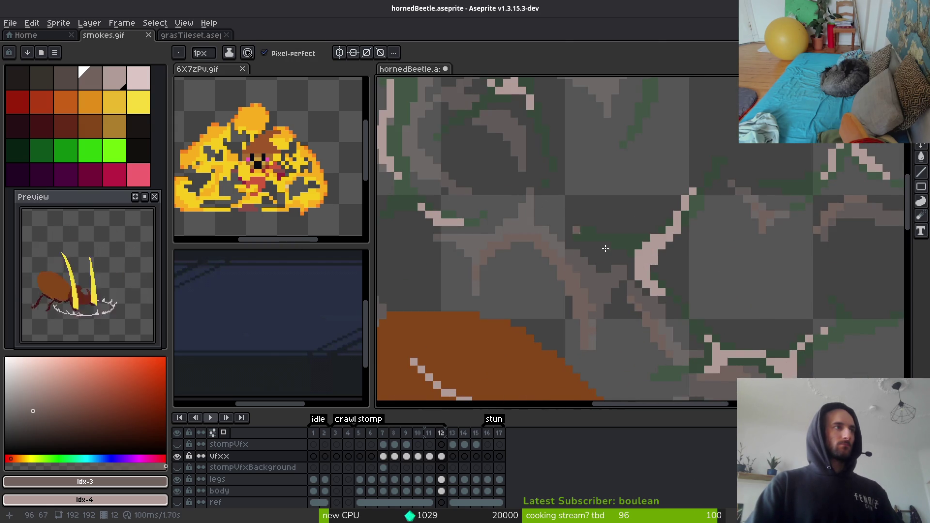
Sample a colour from frame 11, then paint brownish diagonal pixel lines across frame 12's cloud.
key(Left)
scroll(727, 292, up, 2)
key(alt)
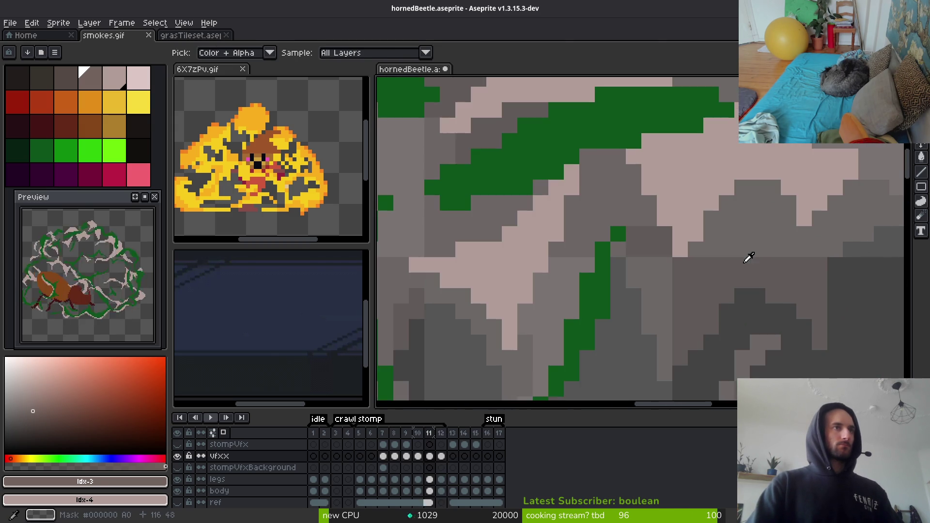
key(Right)
scroll(661, 201, up, 1)
mouse_move(699, 132)
mouse_down()
mouse_move(502, 262)
mouse_move(525, 338)
mouse_move(547, 251)
mouse_up()
drag(697, 153, 794, 251)
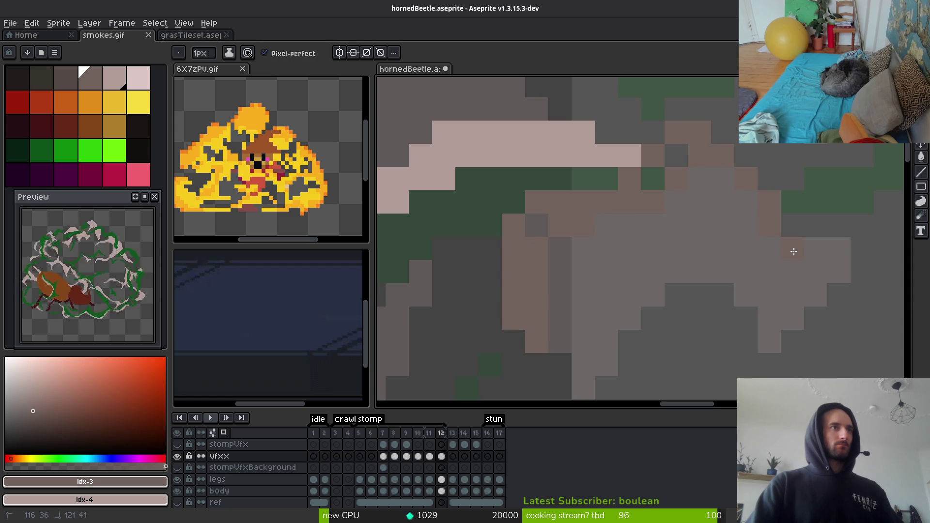
mouse_move(705, 154)
mouse_down()
mouse_move(598, 187)
mouse_move(540, 222)
mouse_up()
Fill in a light-brown column in the cloud and erase stray pixels.
scroll(539, 222, down, 6)
scroll(619, 270, up, 3)
scroll(708, 260, down, 1)
scroll(698, 237, up, 3)
mouse_move(672, 194)
mouse_down()
mouse_move(671, 213)
mouse_move(717, 237)
mouse_move(710, 204)
mouse_move(621, 195)
mouse_move(721, 243)
mouse_move(668, 202)
mouse_move(608, 202)
mouse_move(663, 227)
mouse_move(629, 241)
mouse_move(607, 276)
mouse_move(636, 237)
mouse_up()
scroll(651, 283, down, 1)
scroll(650, 283, up, 1)
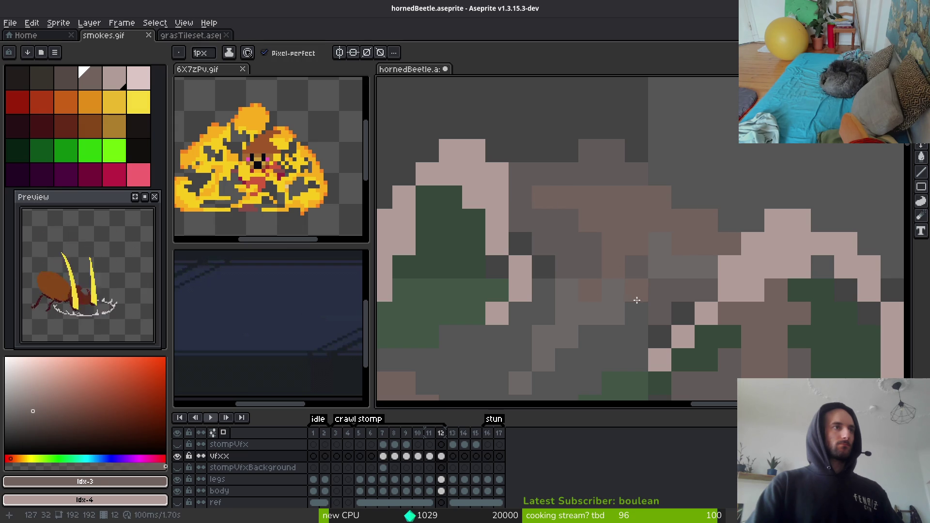
scroll(704, 308, down, 2)
scroll(704, 308, up, 2)
key(e)
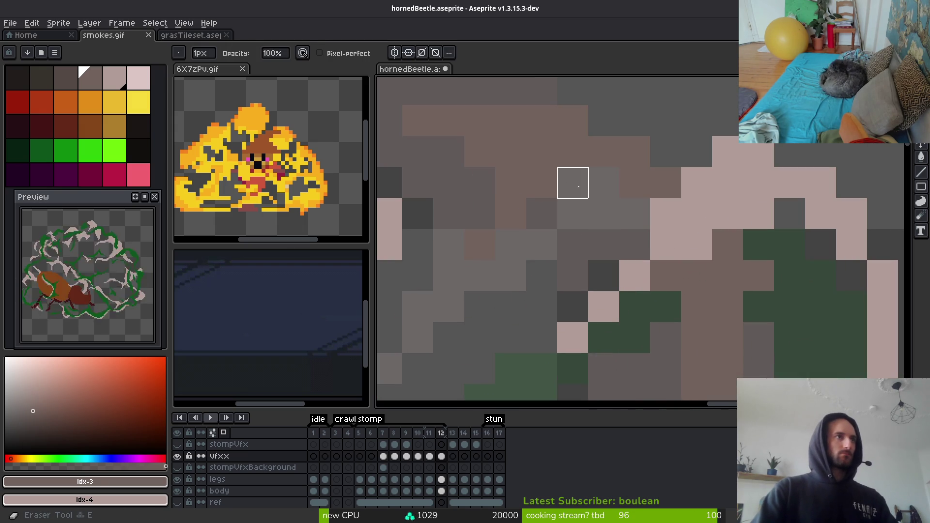
scroll(633, 211, down, 2)
key(b)
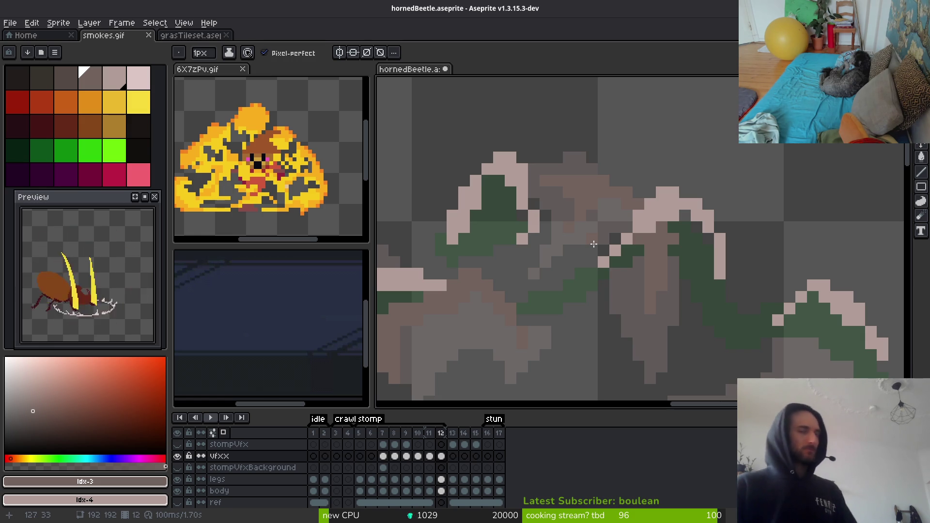
Sample a colour from the cloud pixels with the eyedropper and resume pencilling.
key(i)
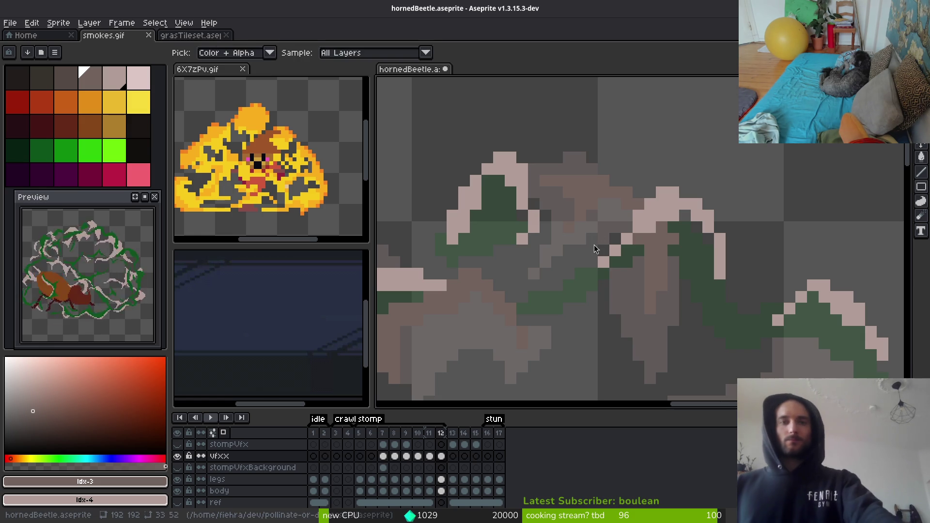
key(b)
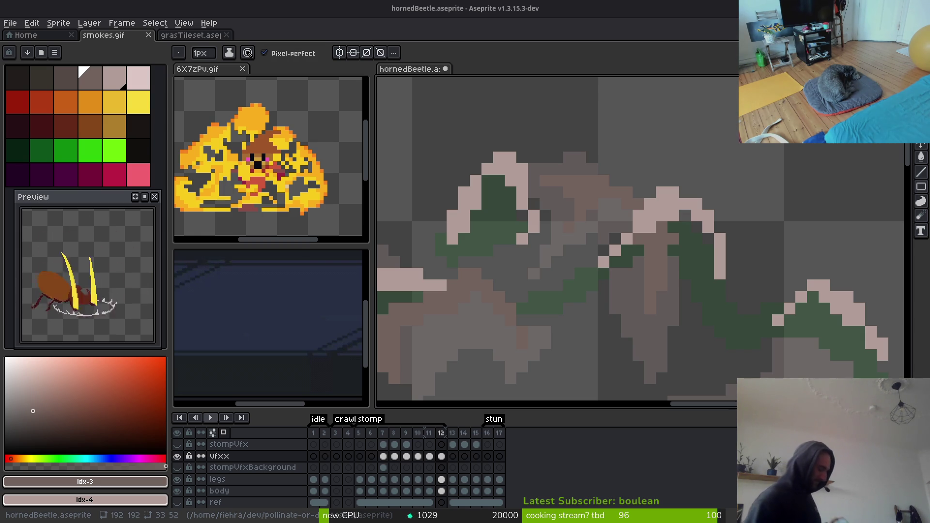
scroll(645, 223, down, 1)
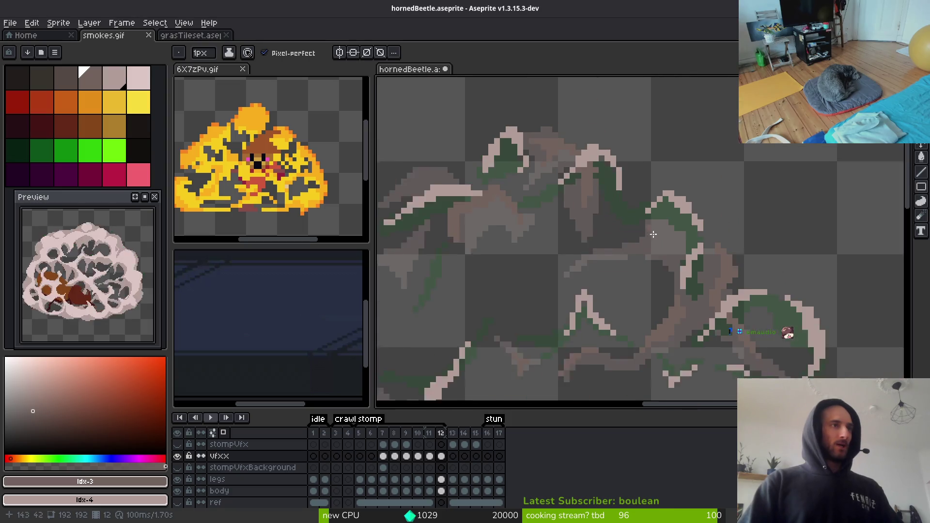
Draw a brownish stroke across the cloud and a diagonal brown outline extended rightward.
scroll(644, 224, up, 3)
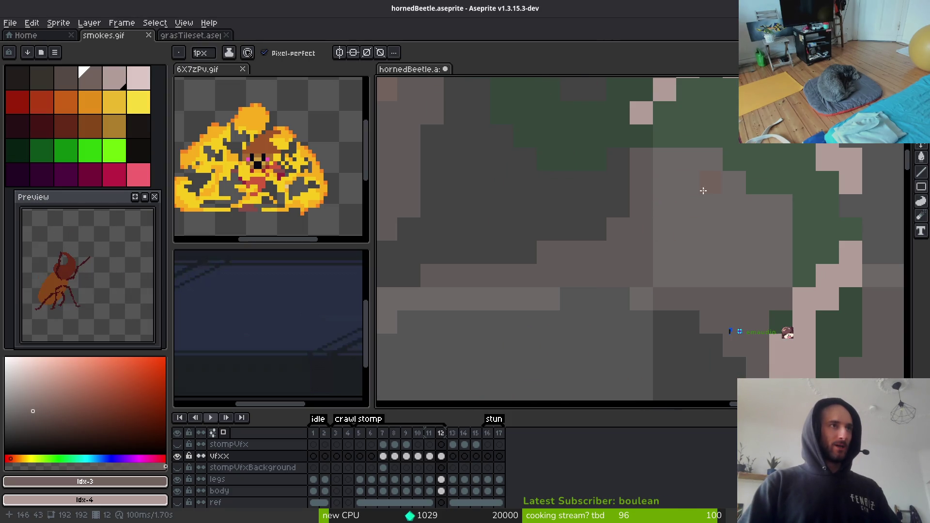
mouse_move(783, 277)
mouse_down()
mouse_move(754, 208)
mouse_move(646, 208)
mouse_move(652, 193)
mouse_move(581, 215)
mouse_move(426, 300)
mouse_move(739, 241)
mouse_move(762, 317)
mouse_move(773, 322)
mouse_move(748, 291)
mouse_move(754, 237)
mouse_up()
scroll(771, 319, down, 2)
scroll(761, 293, up, 3)
scroll(761, 293, down, 3)
scroll(615, 291, down, 4)
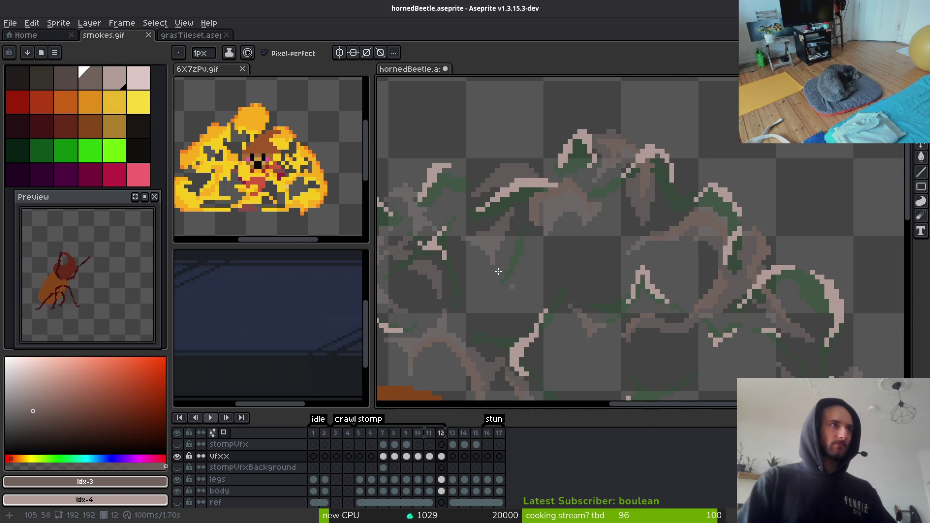
scroll(515, 296, up, 5)
mouse_move(578, 230)
mouse_down()
mouse_move(614, 170)
mouse_move(525, 280)
mouse_up()
drag(630, 175, 664, 171)
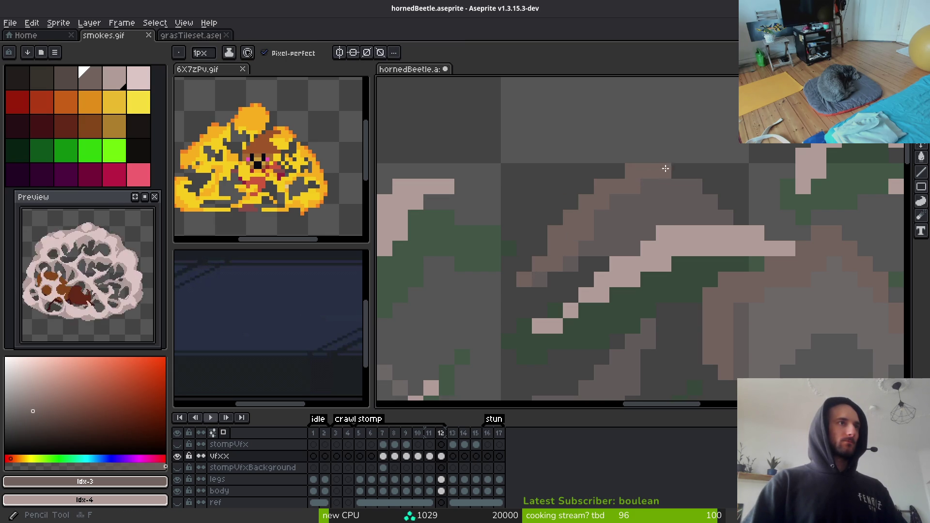
Paint several short light-brown diagonal strokes inside the dust cloud.
scroll(664, 271, down, 3)
scroll(666, 281, up, 2)
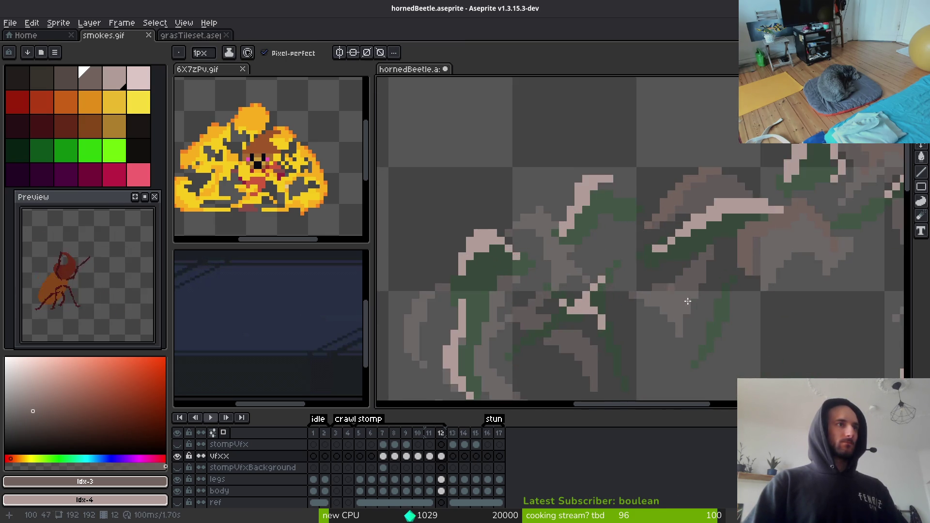
scroll(667, 281, up, 3)
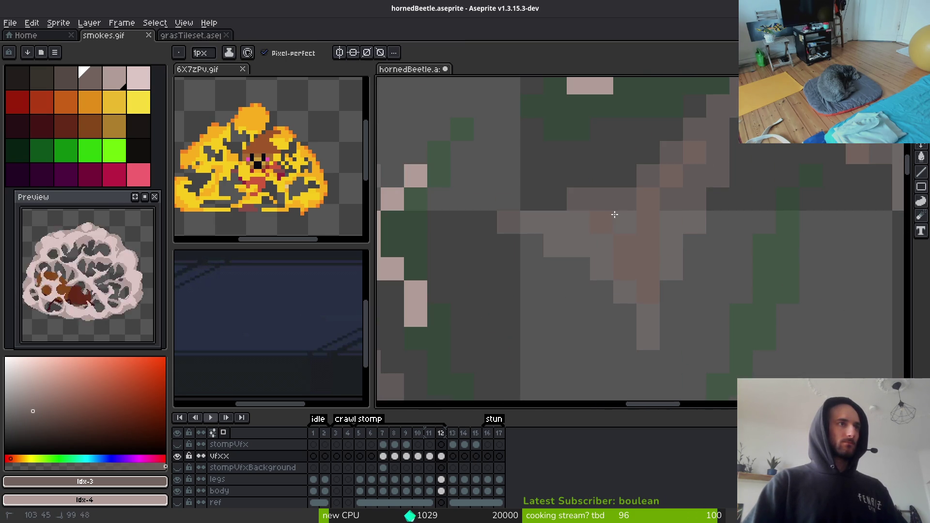
scroll(646, 234, down, 2)
scroll(664, 249, up, 1)
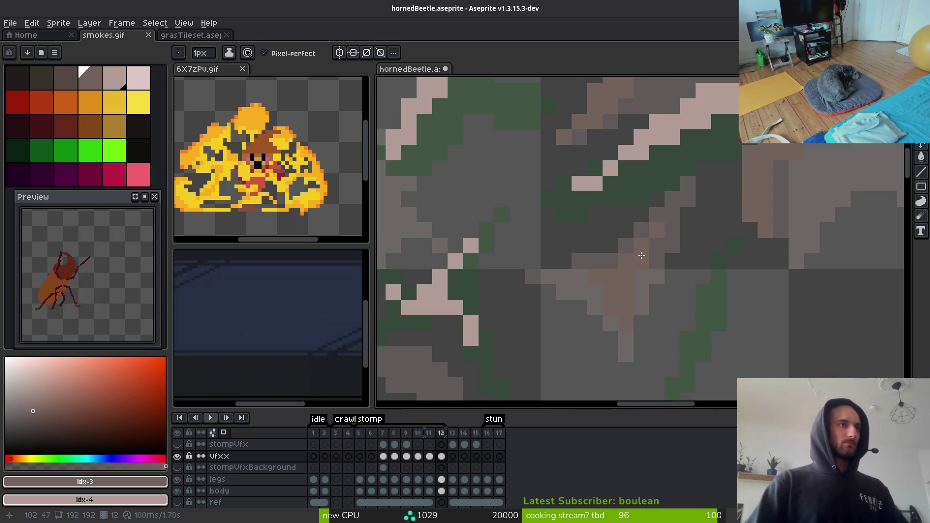
scroll(638, 256, down, 4)
scroll(659, 258, up, 2)
scroll(568, 216, up, 5)
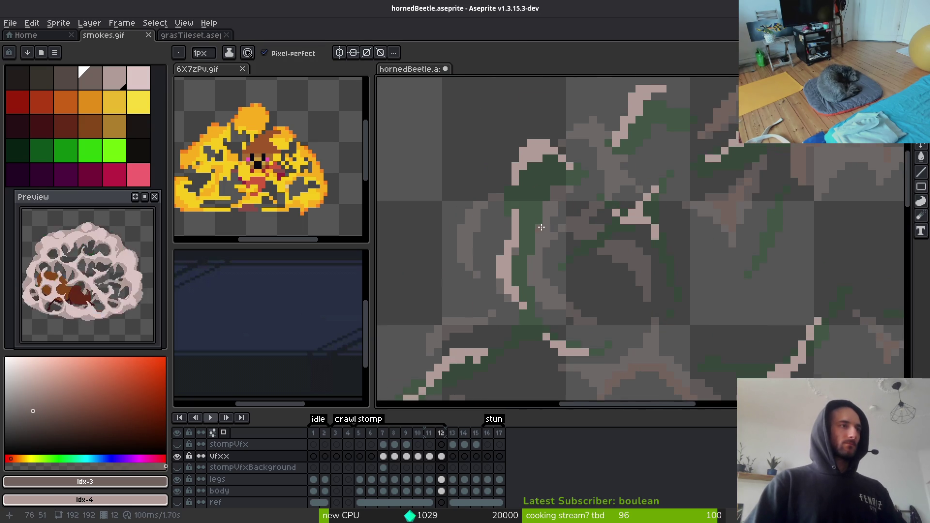
drag(638, 244, 720, 309)
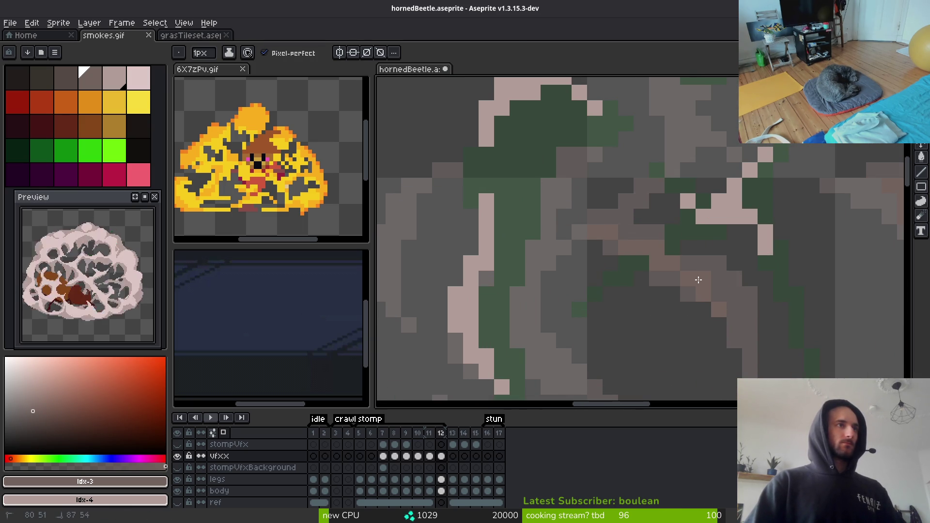
scroll(678, 242, down, 1)
scroll(664, 212, up, 1)
drag(636, 260, 677, 193)
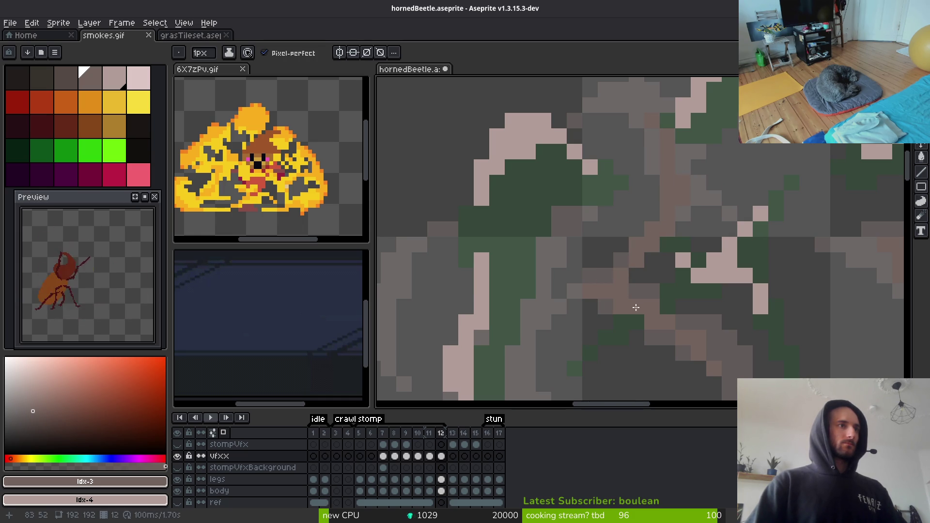
drag(650, 311, 598, 248)
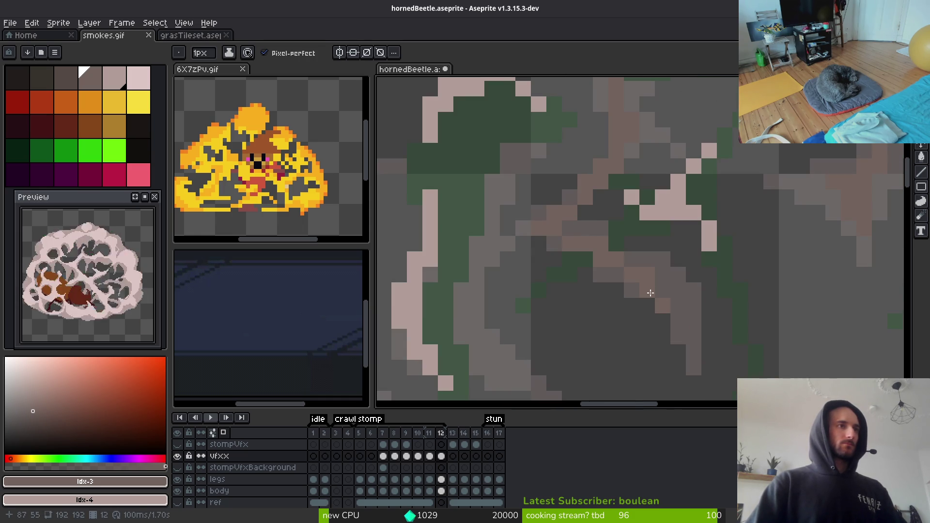
Sample a canvas colour and paint two diagonal brownish bands over the green pixels.
key(i)
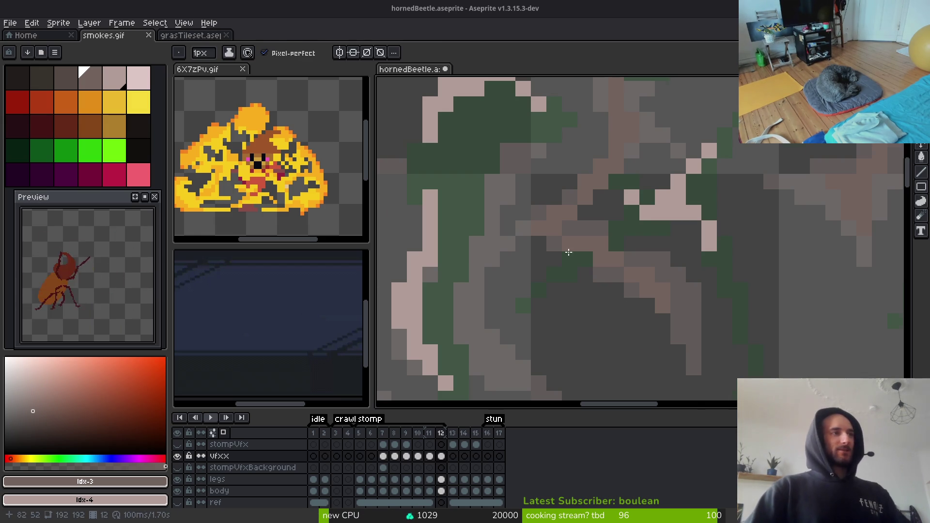
scroll(623, 259, down, 2)
scroll(585, 294, up, 2)
scroll(585, 293, up, 1)
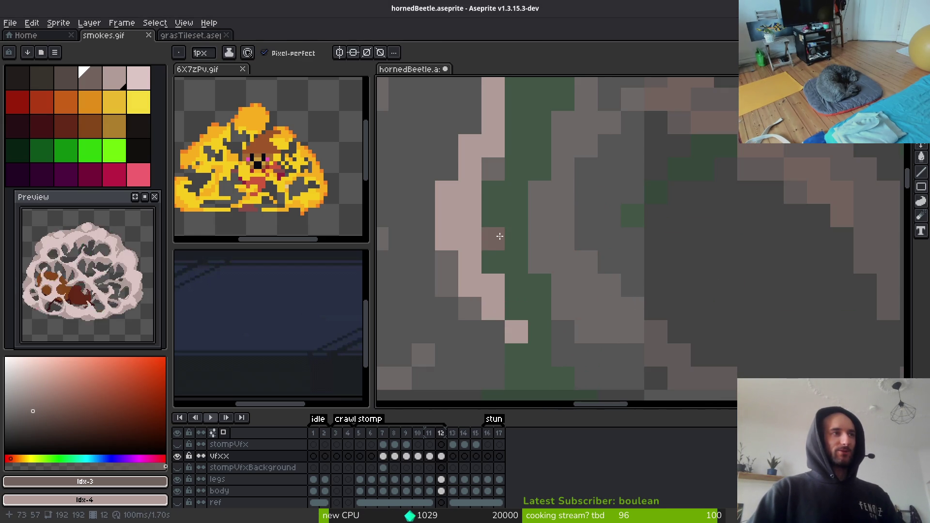
scroll(492, 235, up, 1)
mouse_move(465, 157)
mouse_down()
mouse_move(596, 266)
mouse_move(465, 214)
mouse_move(495, 245)
mouse_move(679, 307)
mouse_move(698, 329)
mouse_up()
scroll(581, 260, down, 1)
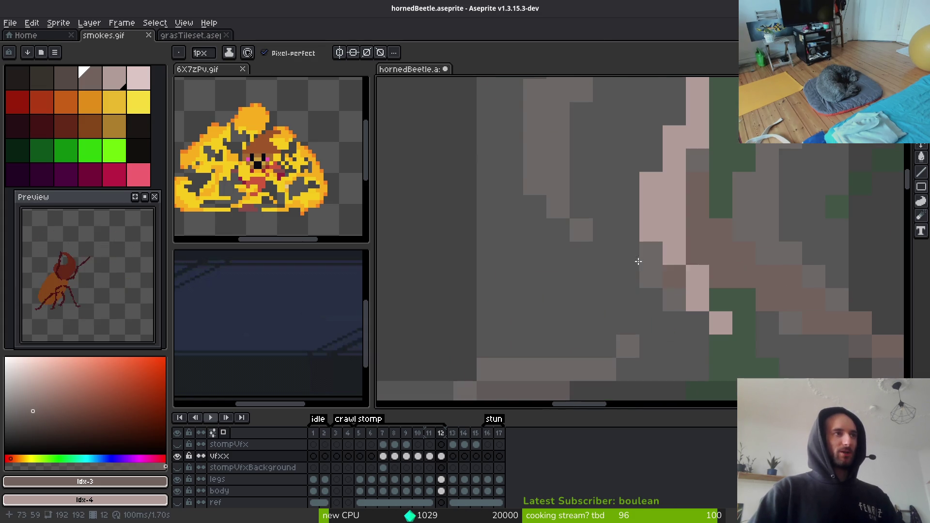
scroll(605, 160, down, 1)
scroll(635, 172, up, 1)
mouse_move(549, 228)
mouse_down()
mouse_move(536, 264)
mouse_move(574, 201)
mouse_up()
Erase stray pixels in the cloud, then return to the pencil.
scroll(574, 200, down, 3)
scroll(567, 242, up, 1)
scroll(566, 281, up, 1)
scroll(680, 278, down, 3)
scroll(640, 277, up, 1)
scroll(604, 253, up, 1)
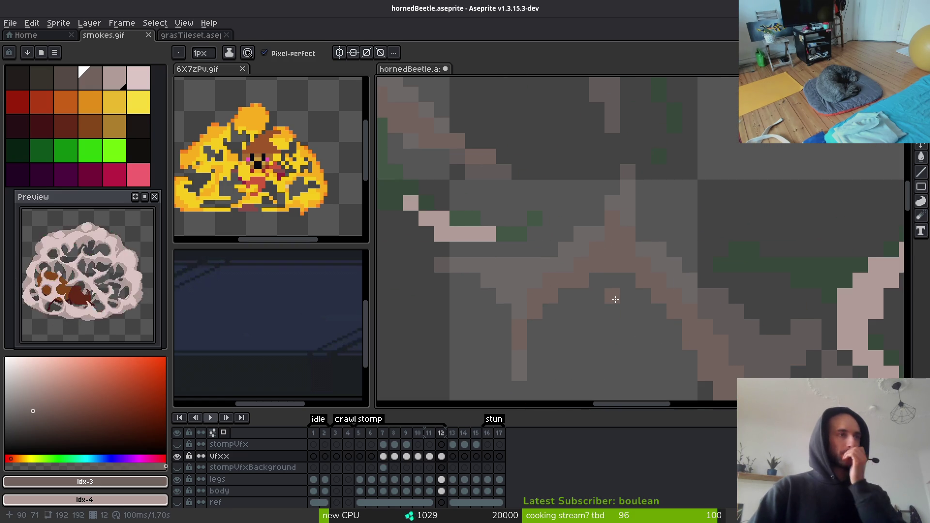
scroll(526, 294, up, 2)
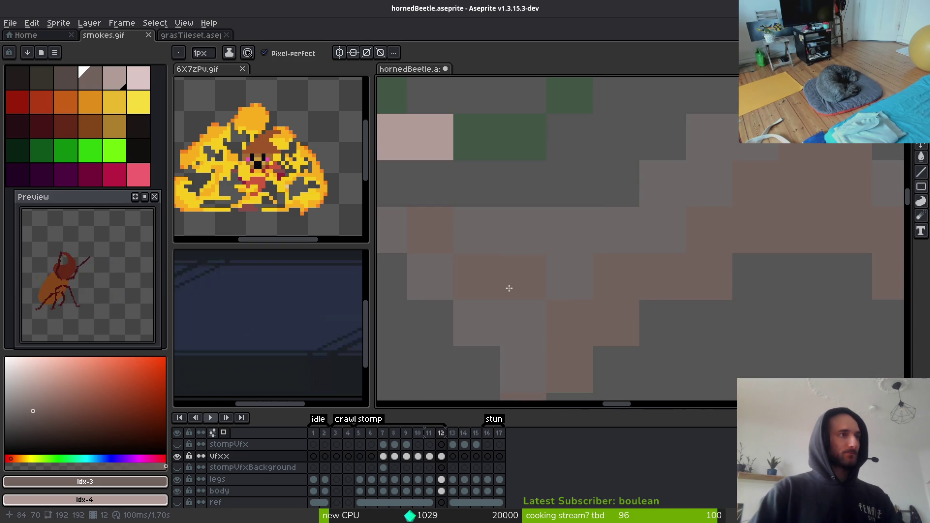
scroll(491, 253, left, 2)
scroll(596, 297, down, 3)
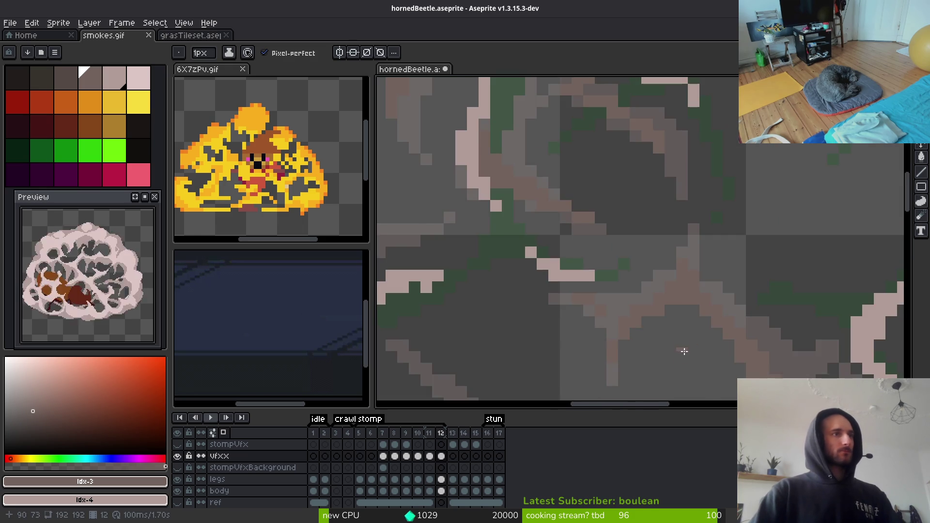
scroll(666, 340, down, 3)
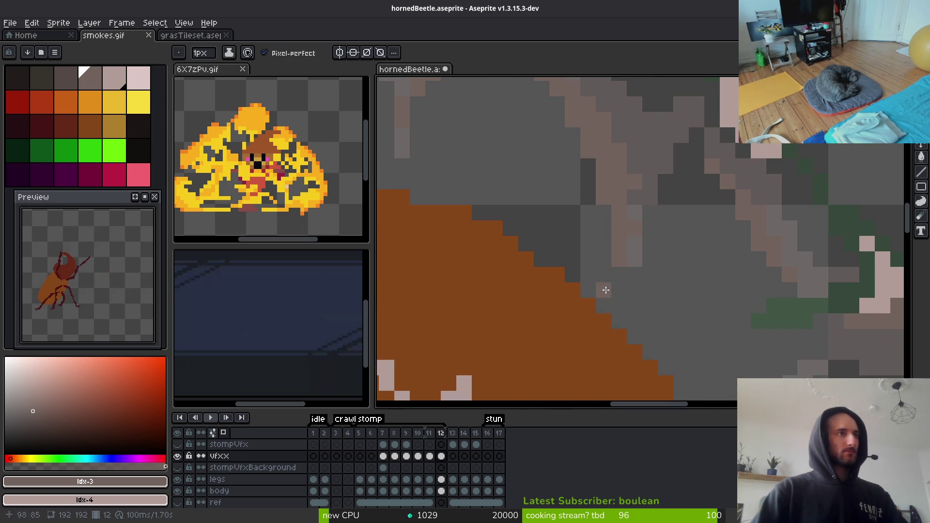
key(e)
scroll(634, 150, down, 3)
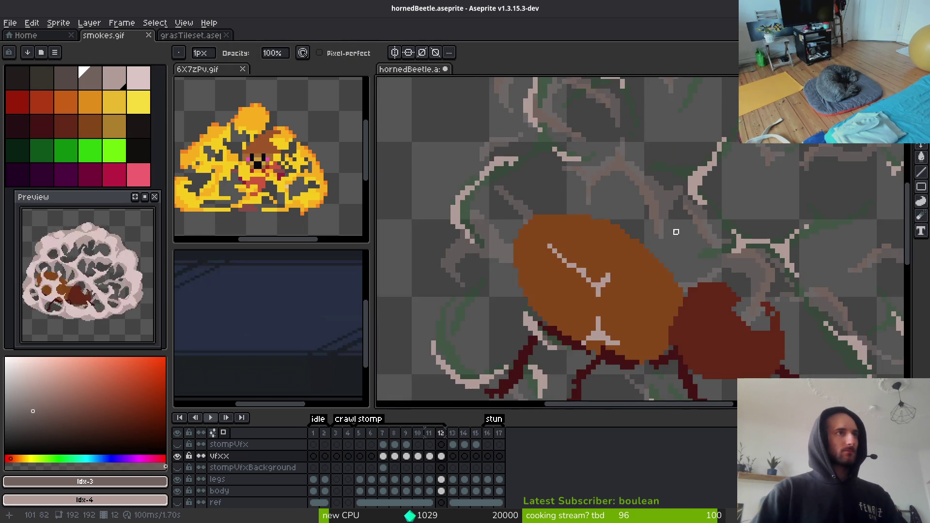
key(b)
Paint a grey-brown column of pixels below the beetle's leg.
scroll(659, 203, up, 3)
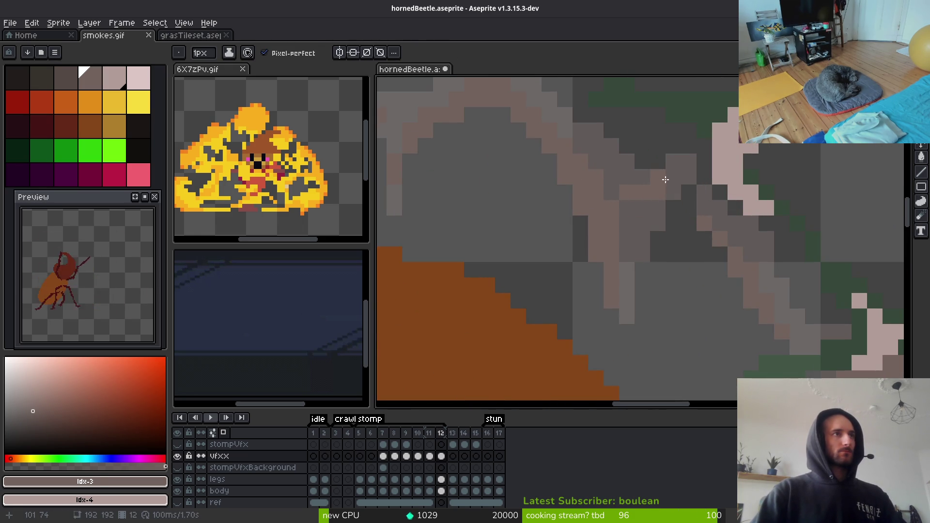
scroll(660, 219, down, 3)
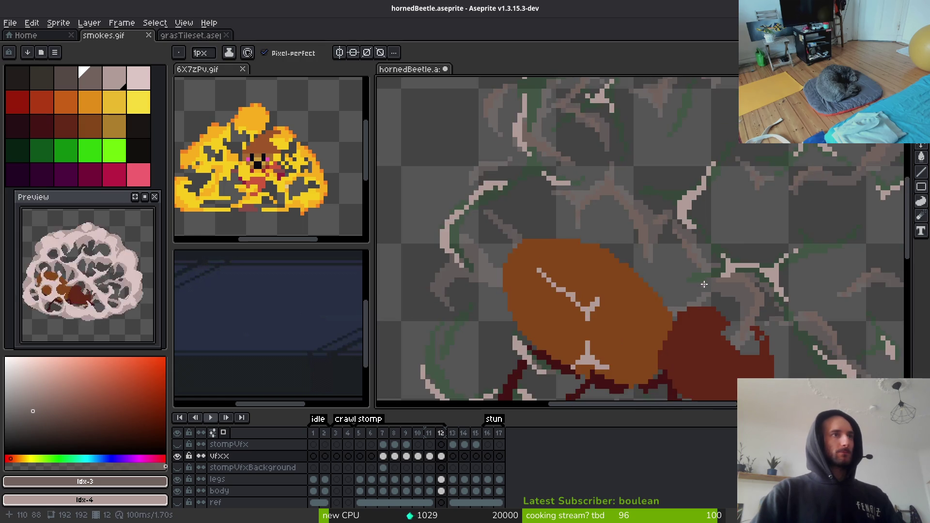
scroll(698, 228, up, 4)
scroll(648, 115, down, 3)
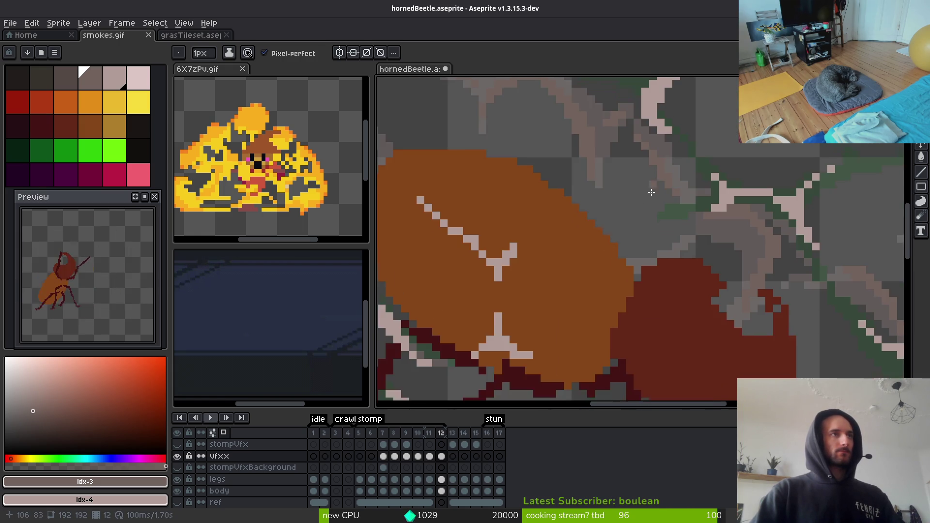
scroll(717, 287, up, 2)
scroll(782, 302, down, 2)
scroll(646, 294, up, 1)
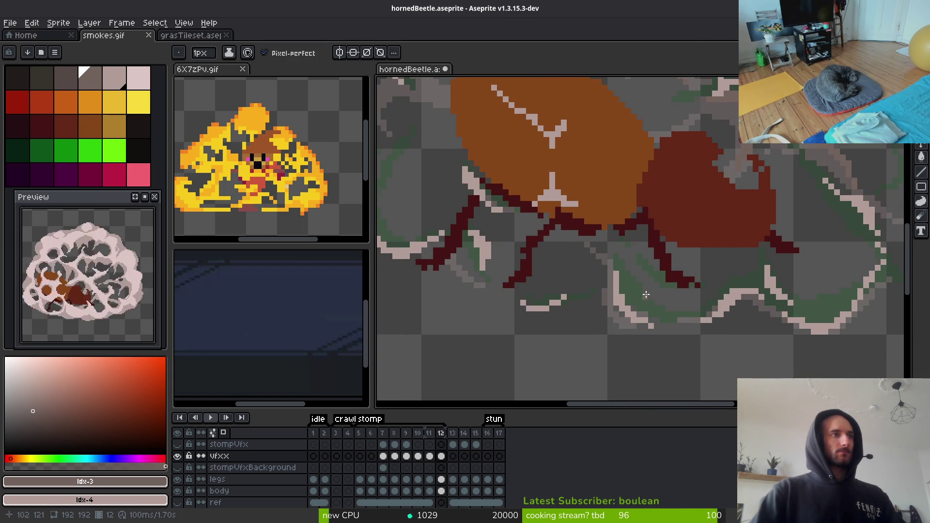
scroll(630, 271, up, 3)
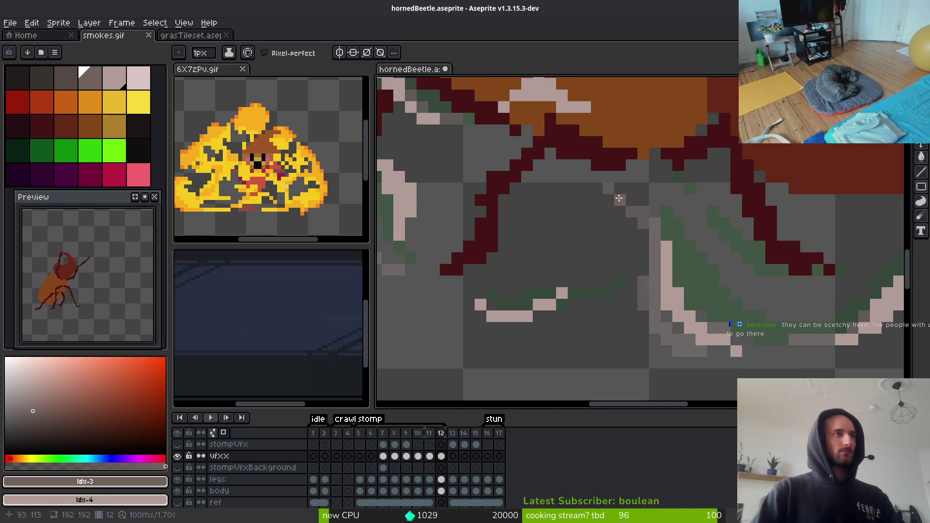
drag(642, 214, 644, 271)
Place and erase a stray light pixel, then return to the pixel-perfect pencil.
click(619, 188)
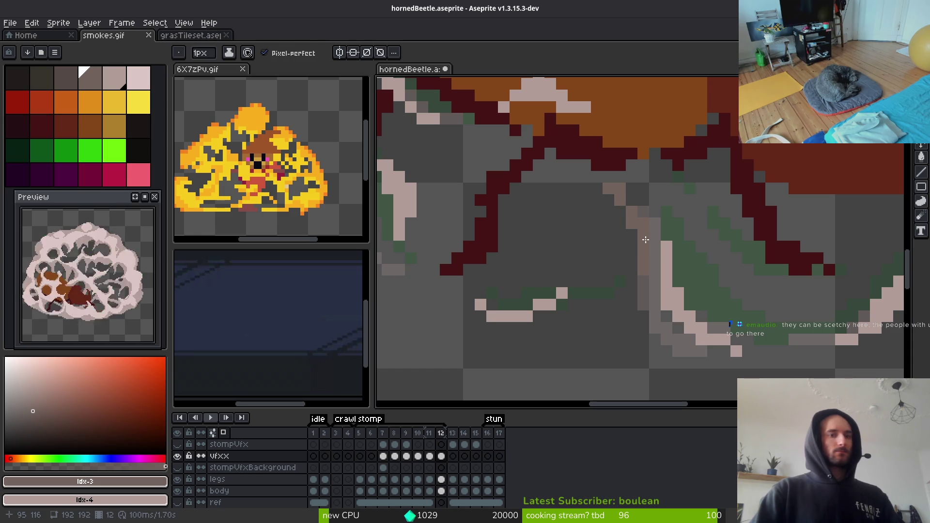
key(e)
click(619, 188)
key(f)
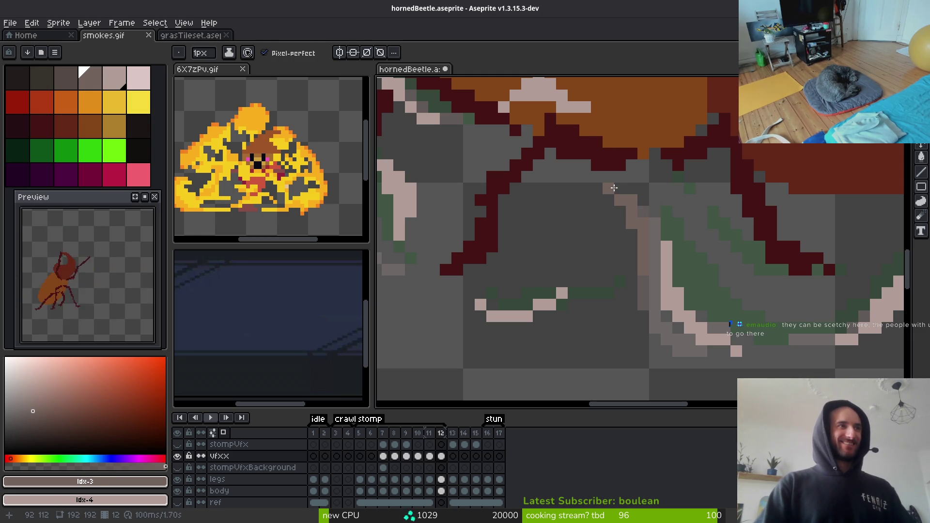
key(e)
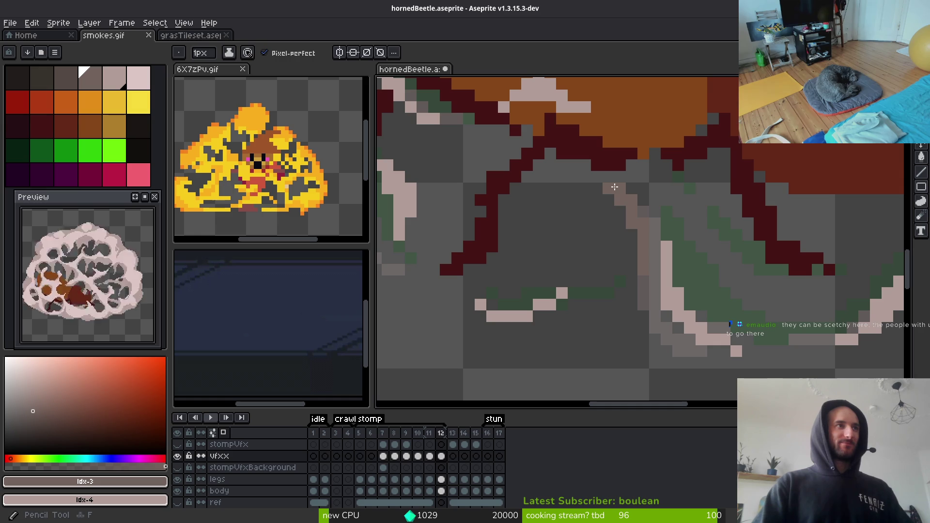
key(f)
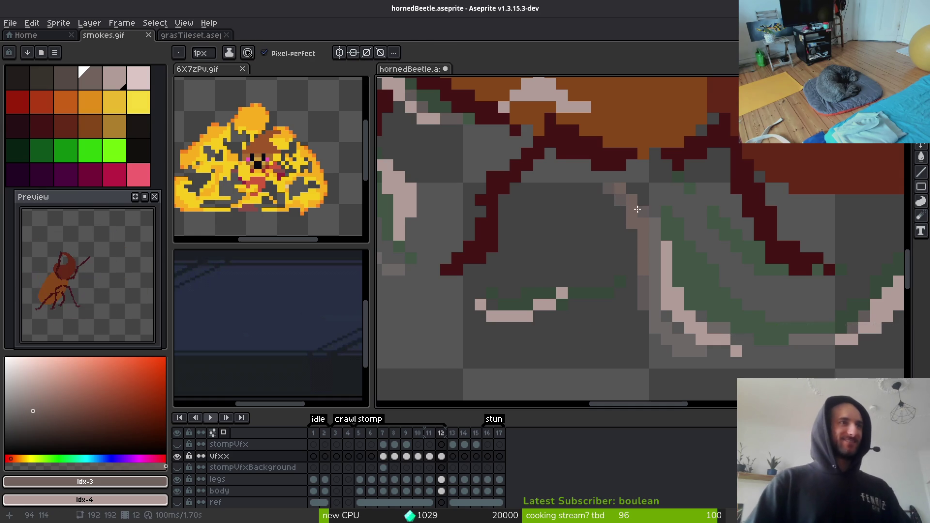
scroll(551, 283, down, 2)
scroll(614, 243, up, 3)
scroll(531, 263, down, 2)
mouse_move(548, 245)
mouse_down()
mouse_move(577, 289)
mouse_move(585, 220)
mouse_move(603, 235)
mouse_up()
Paint a few grey pixels into the cloud and a light outline down its left edge.
scroll(589, 199, up, 3)
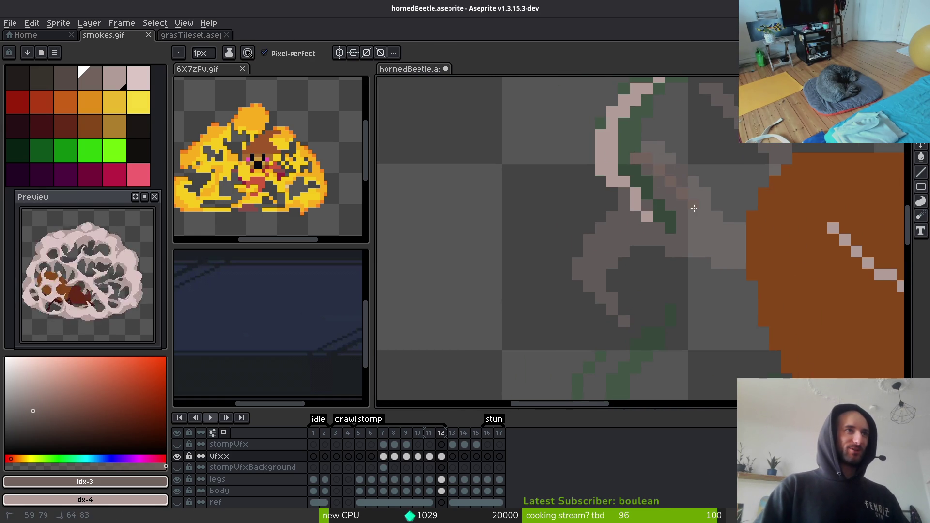
mouse_move(624, 159)
mouse_down()
mouse_move(636, 145)
mouse_move(688, 178)
mouse_up()
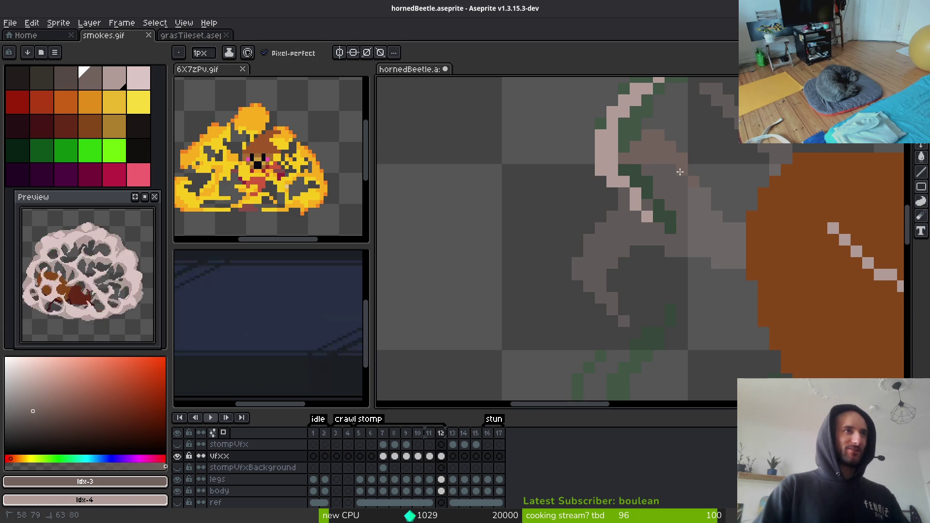
key(e)
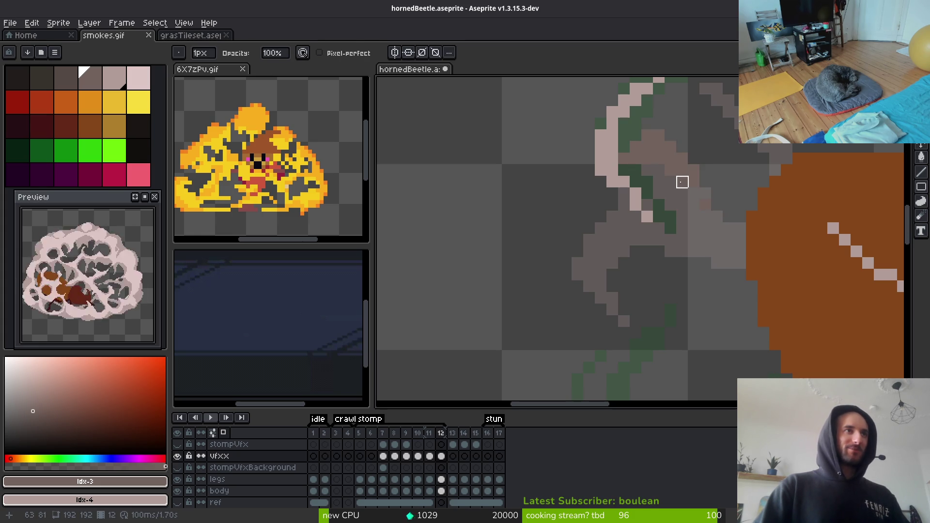
key(b)
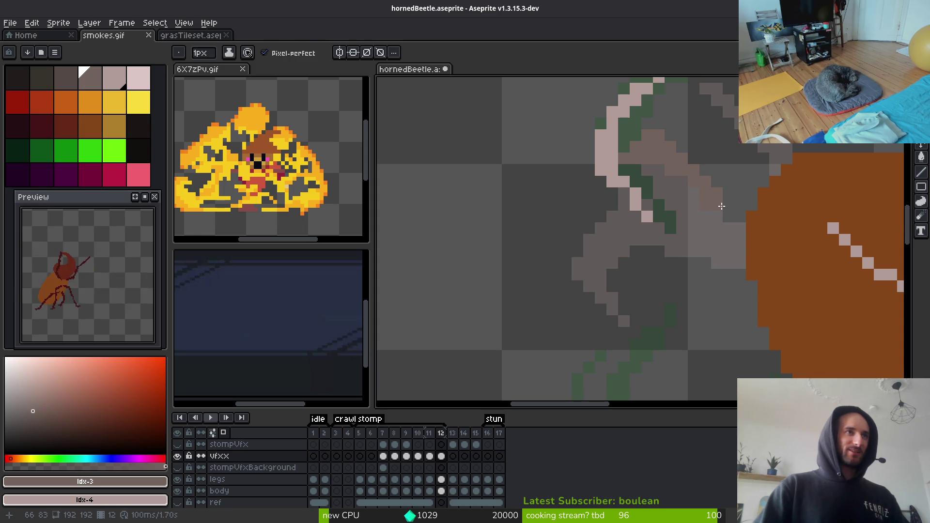
key(e)
key(b)
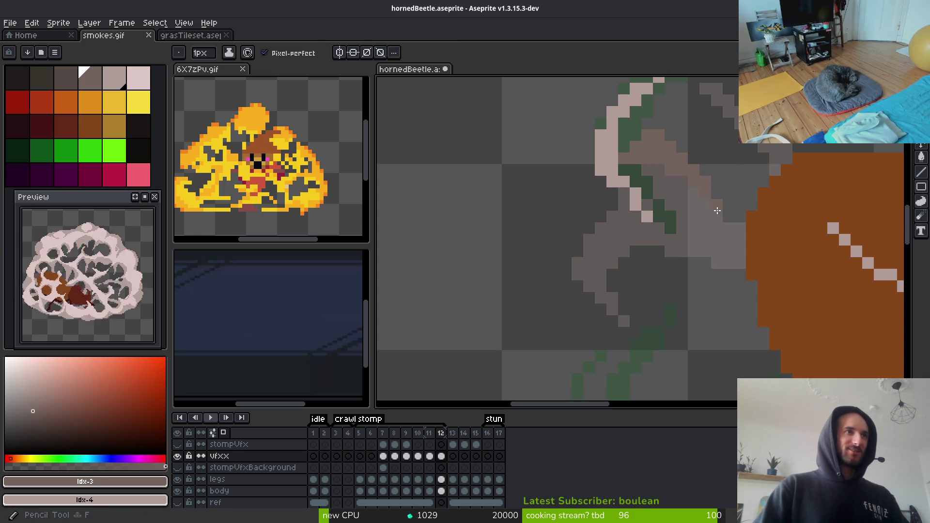
mouse_move(600, 204)
mouse_down()
mouse_move(588, 216)
mouse_move(588, 288)
mouse_move(600, 289)
mouse_up()
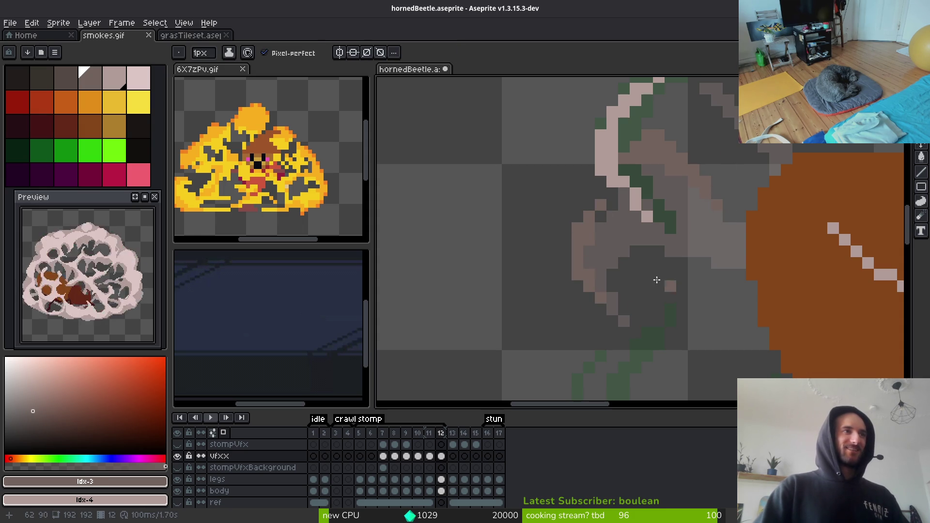
key(e)
key(b)
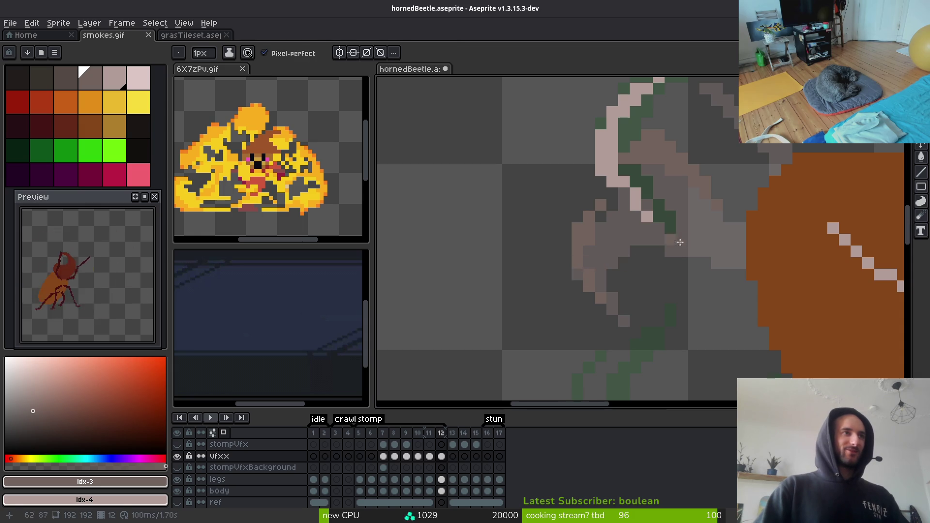
scroll(610, 233, down, 1)
scroll(639, 184, up, 2)
Draw pale brown pixels along the swirl and a brown diagonal beside the pink edge.
drag(627, 121, 725, 173)
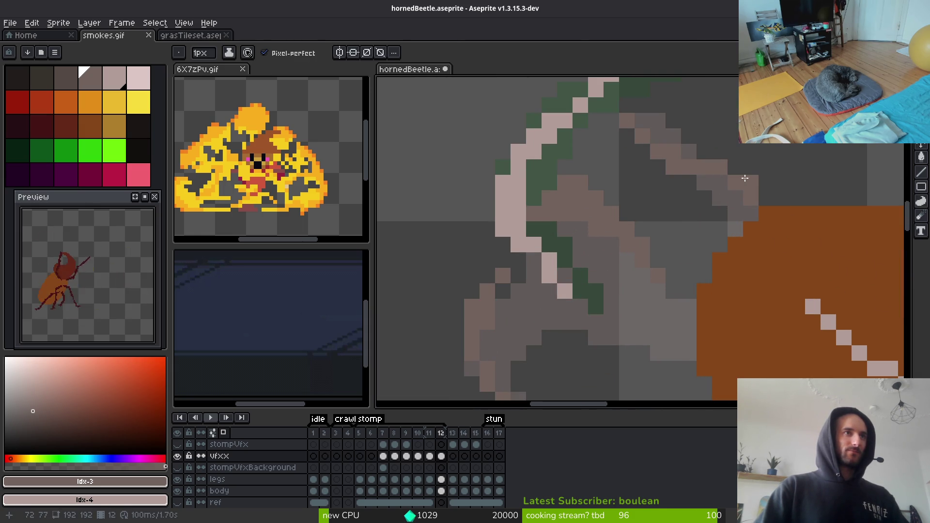
scroll(773, 211, down, 5)
scroll(727, 222, up, 5)
click(562, 298)
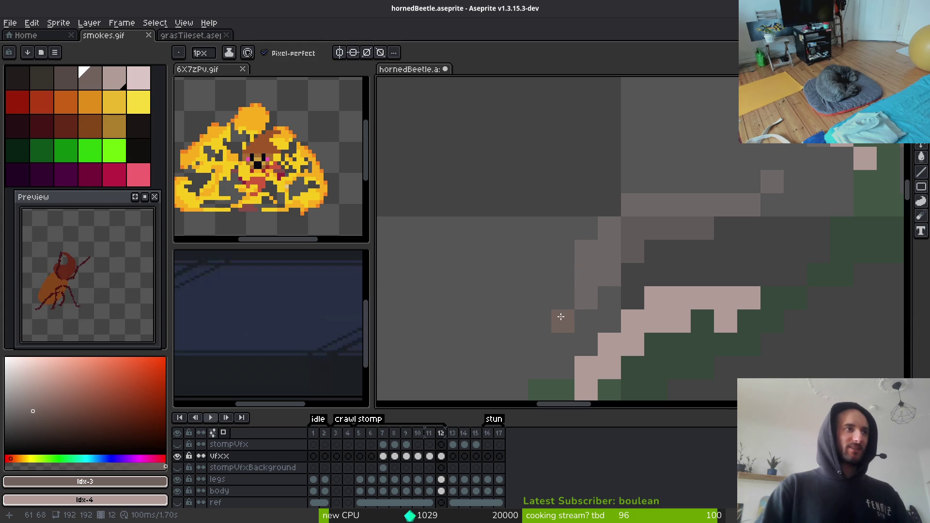
drag(609, 228, 586, 273)
click(587, 321)
Erase two stray pixels beside the pink edge, then return to the pencil.
key(e)
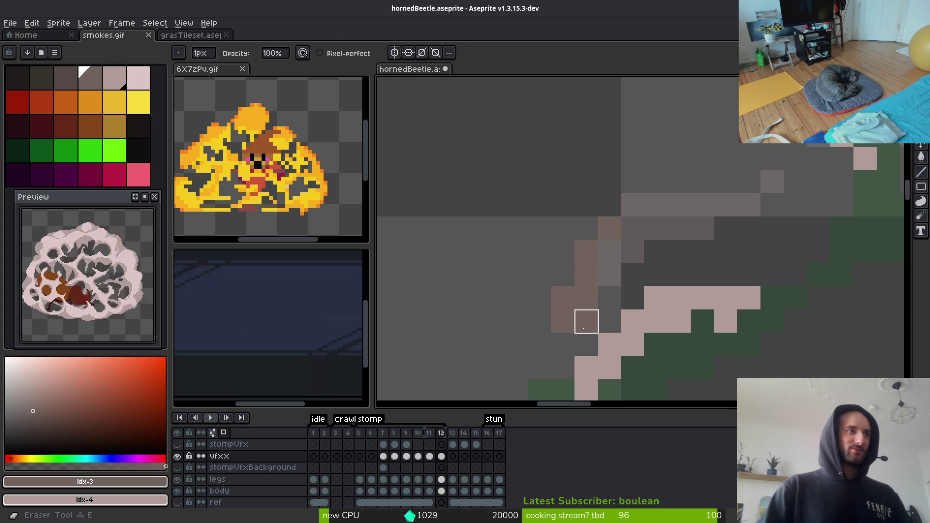
click(586, 322)
click(633, 252)
scroll(618, 280, down, 1)
scroll(641, 279, down, 2)
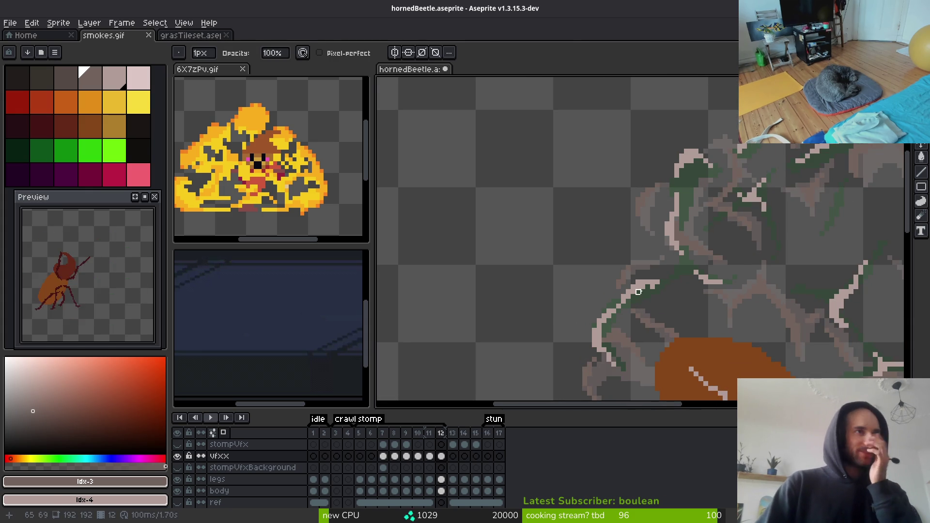
scroll(512, 258, down, 5)
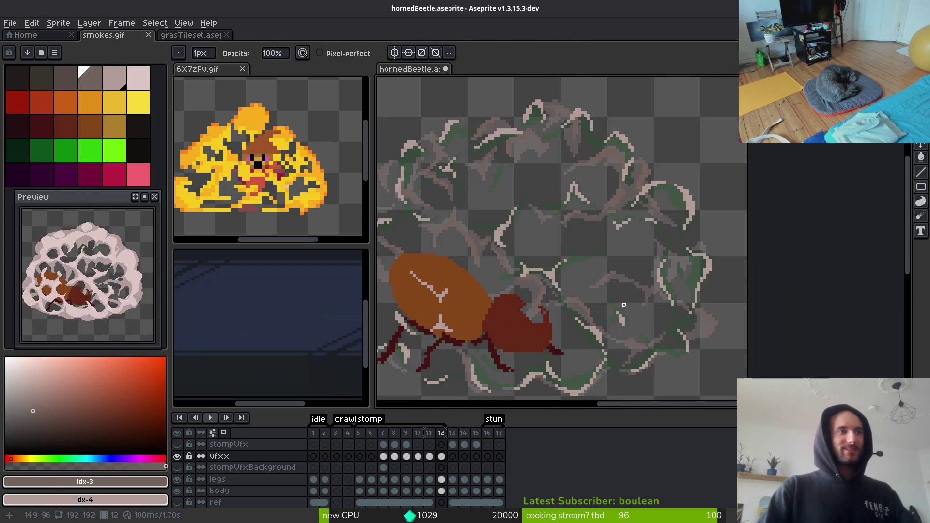
key(b)
scroll(656, 287, up, 2)
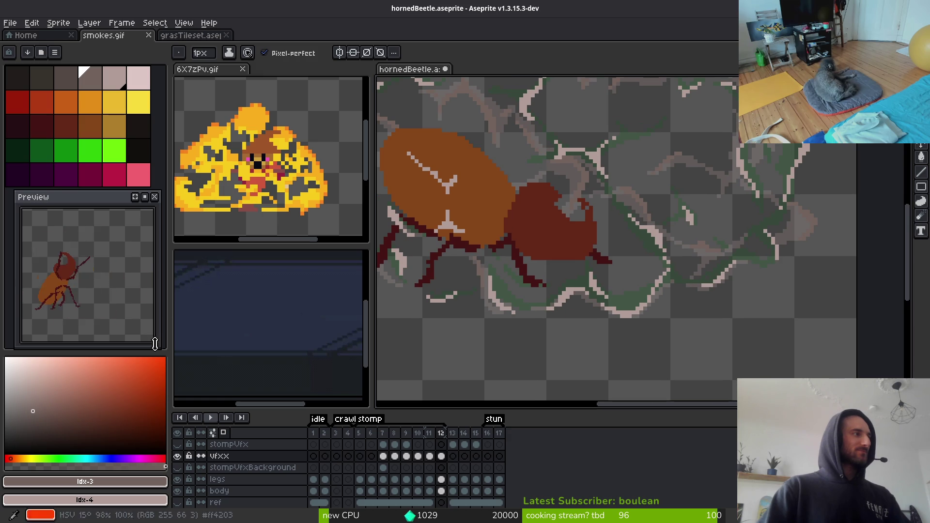
scroll(100, 303, down, 1)
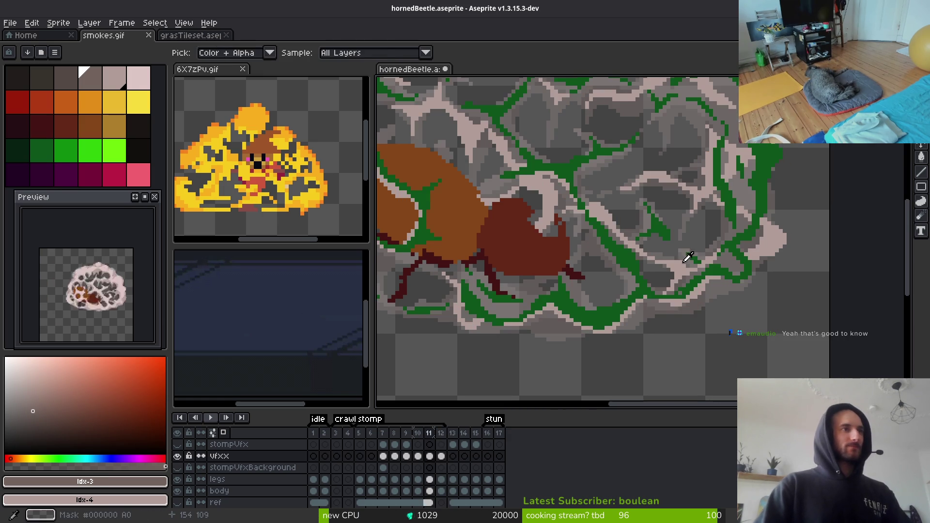
scroll(652, 243, up, 2)
Sample #b19d99 and #71625d from the cloud and step back to frame 10.
alt+click(616, 254)
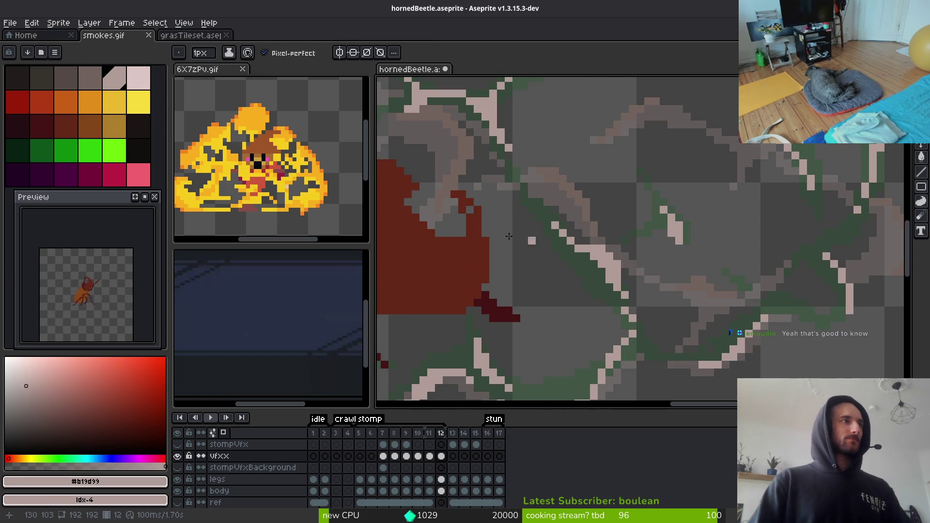
alt+click(474, 140)
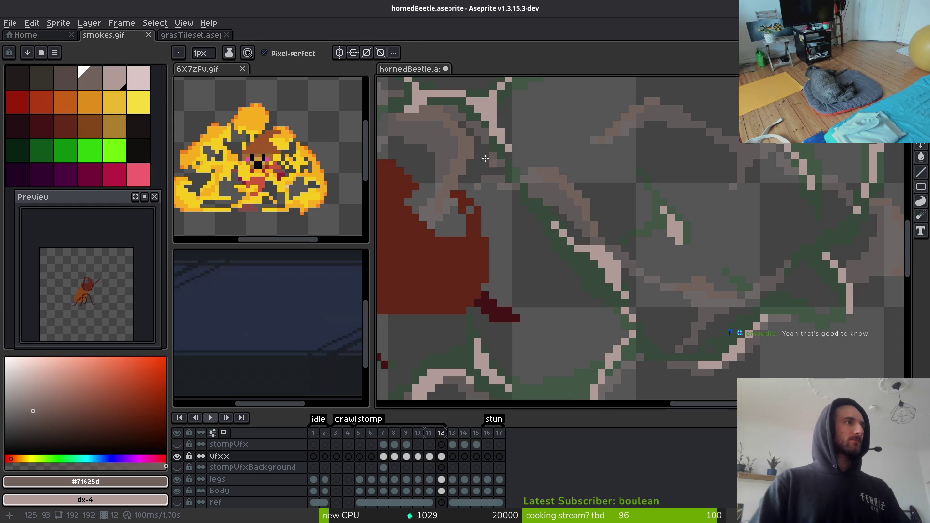
key(comma)
scroll(557, 235, down, 3)
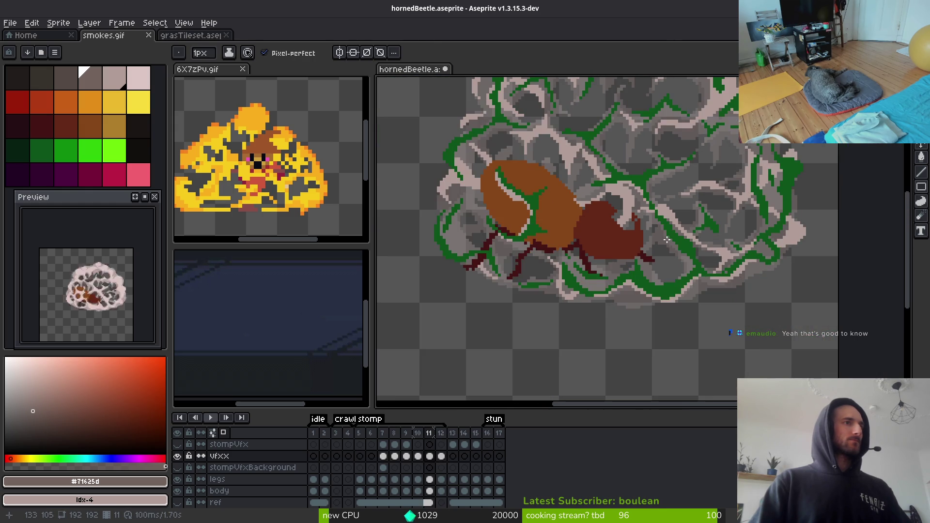
key(comma)
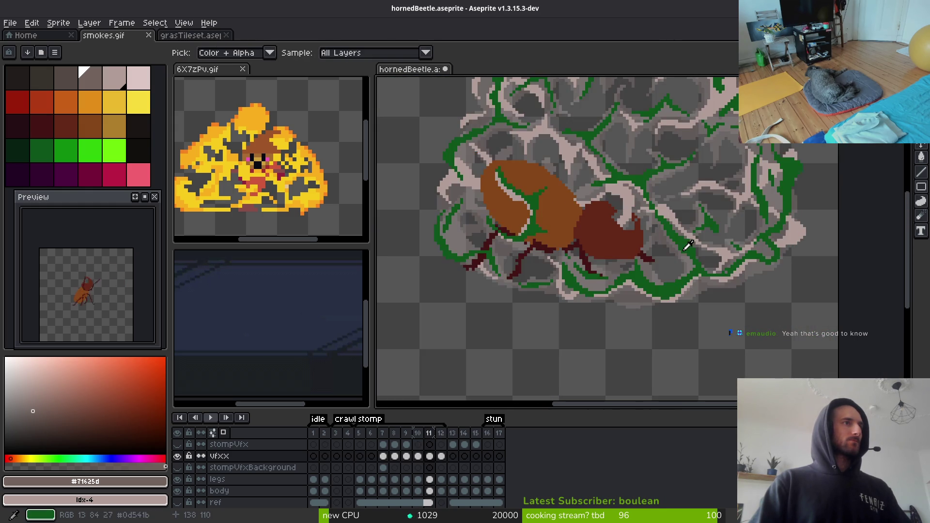
scroll(632, 193, up, 3)
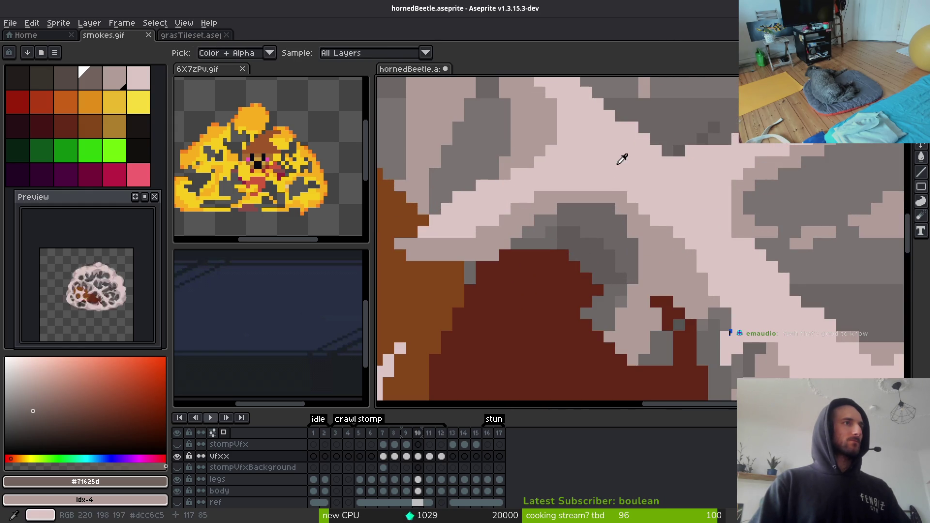
Sample the pale pink #dcc6c5 and dark green #0d541b outline colours on frame 11.
alt+click(621, 158)
key(period)
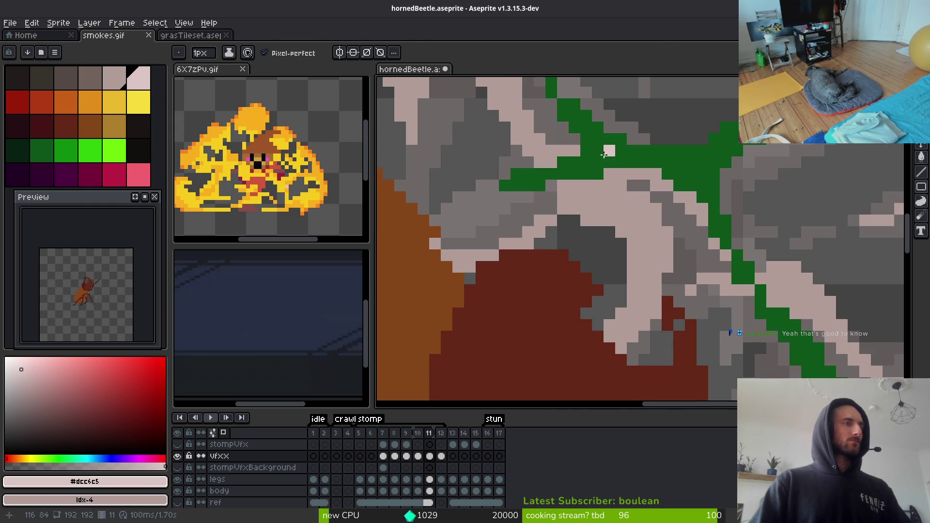
alt+click(604, 155)
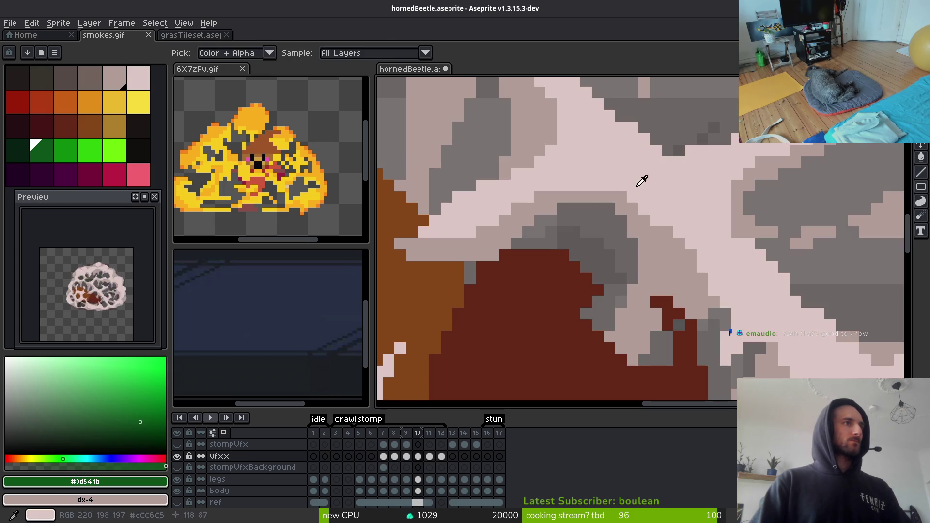
alt+click(612, 153)
alt+click(615, 153)
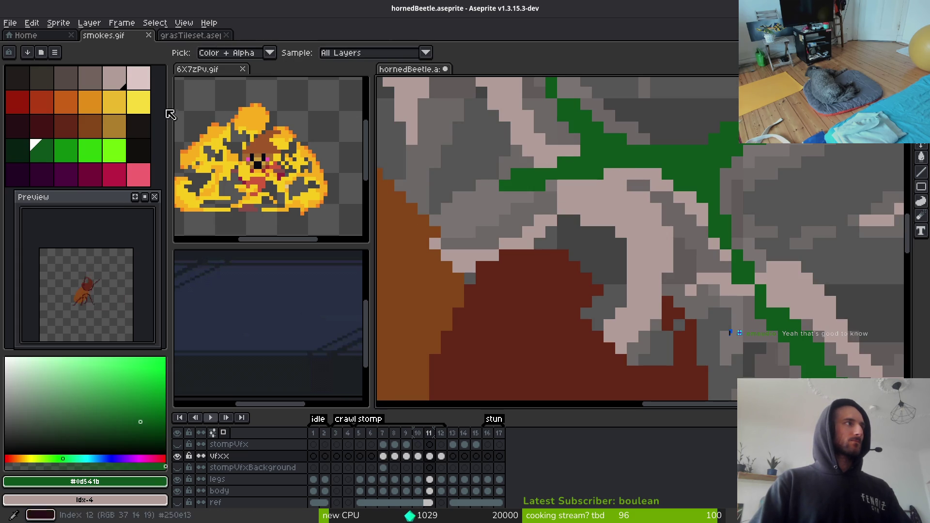
key(shift+r)
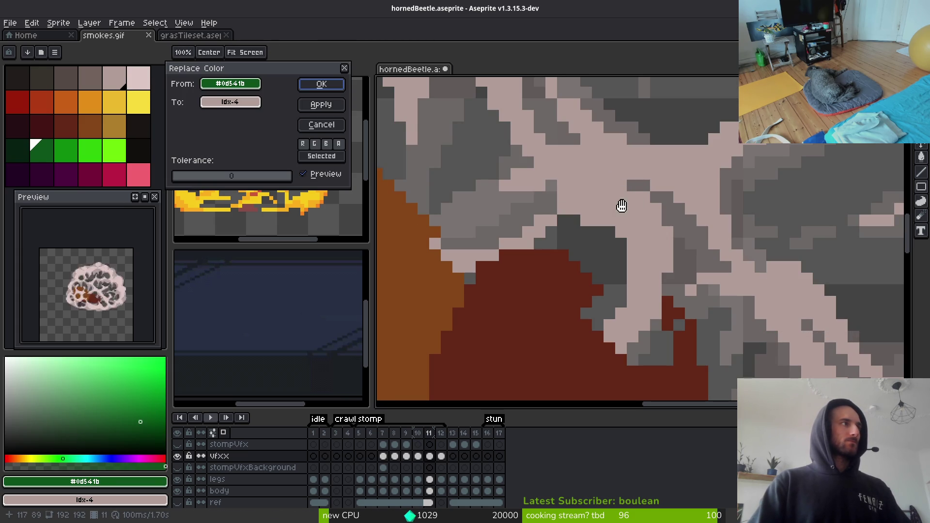
key(Escape)
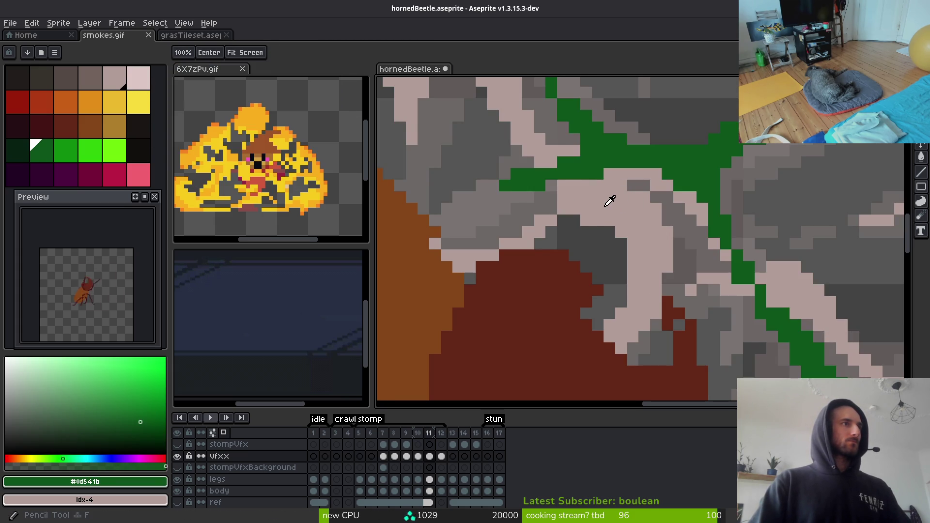
scroll(640, 210, down, 3)
key(Left)
key(Right)
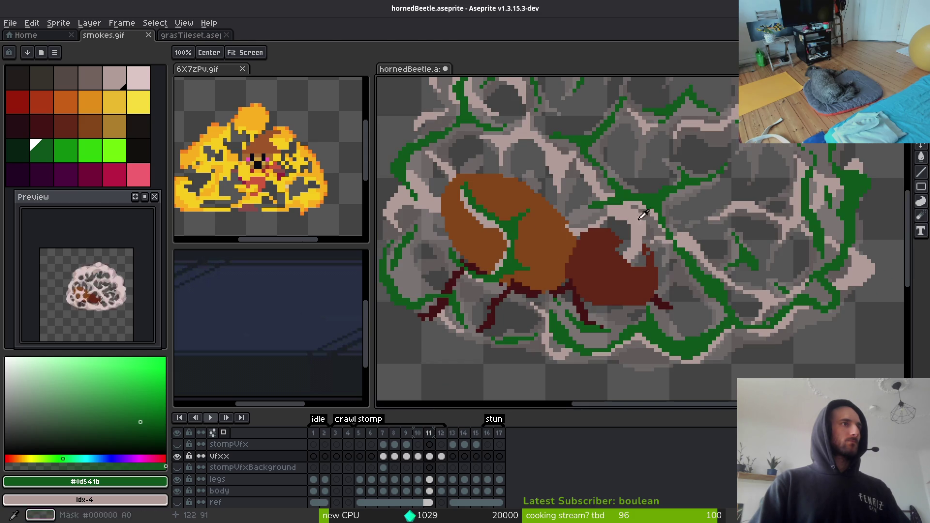
Replace the dark green #0d541b outlines with pale pink palette idx-4 using Replace Color.
key(b)
alt+click(545, 172)
right_click(100, 84)
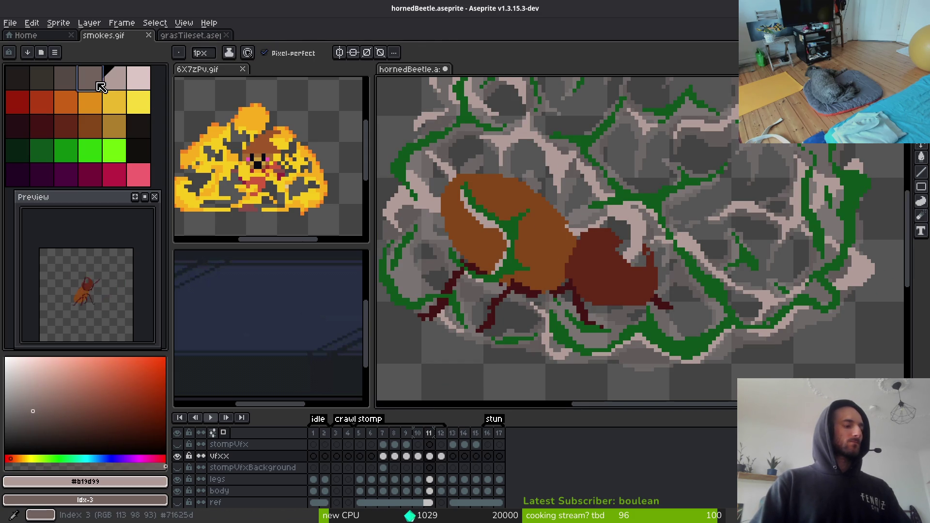
key(shift+r)
click(334, 84)
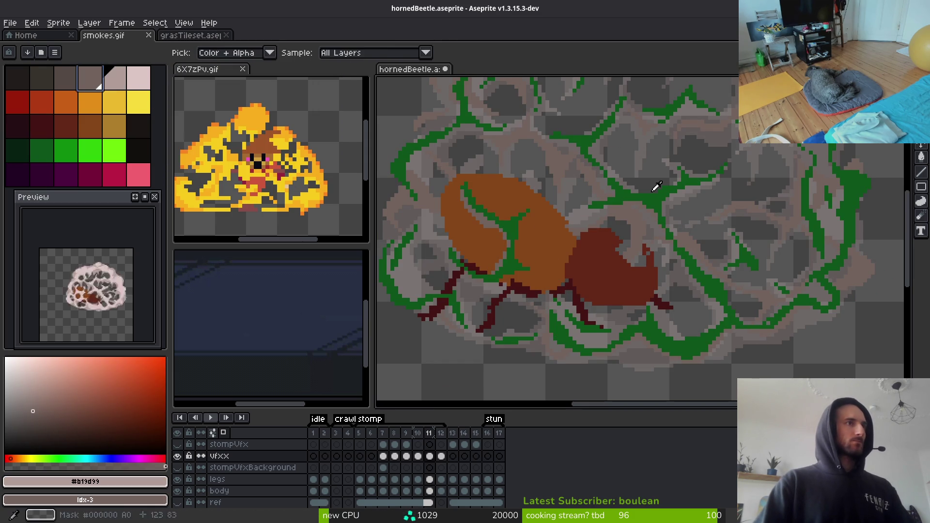
alt+click(452, 170)
key(h)
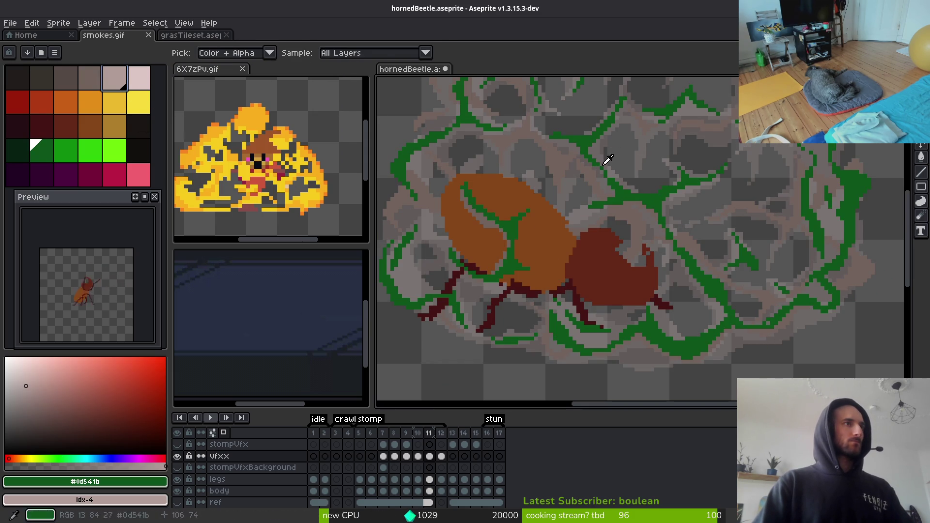
key(shift+r)
scroll(644, 185, down, 3)
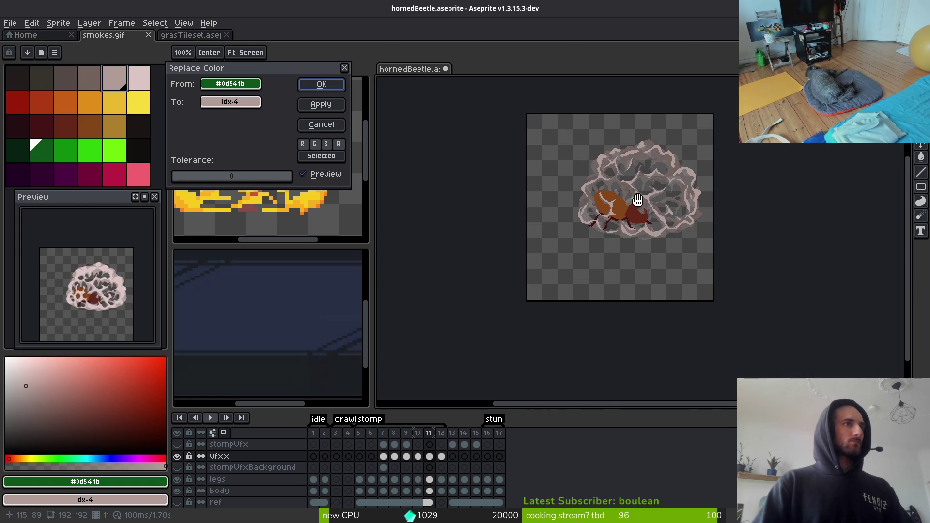
click(320, 85)
scroll(649, 196, up, 2)
Flip between neighbouring frames to compare the recoloured outlines on frame 12.
key(Right)
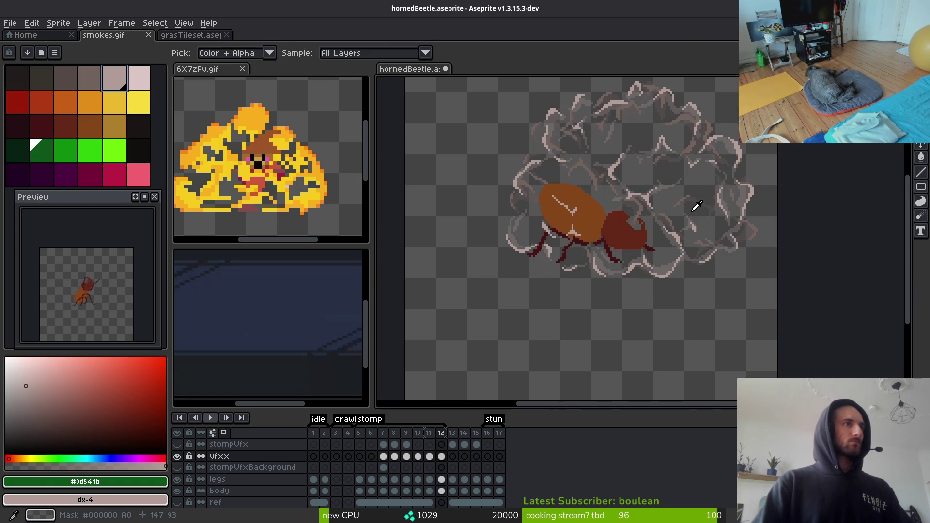
key(Right)
key(Left)
scroll(661, 210, up, 2)
key(Right)
key(Left)
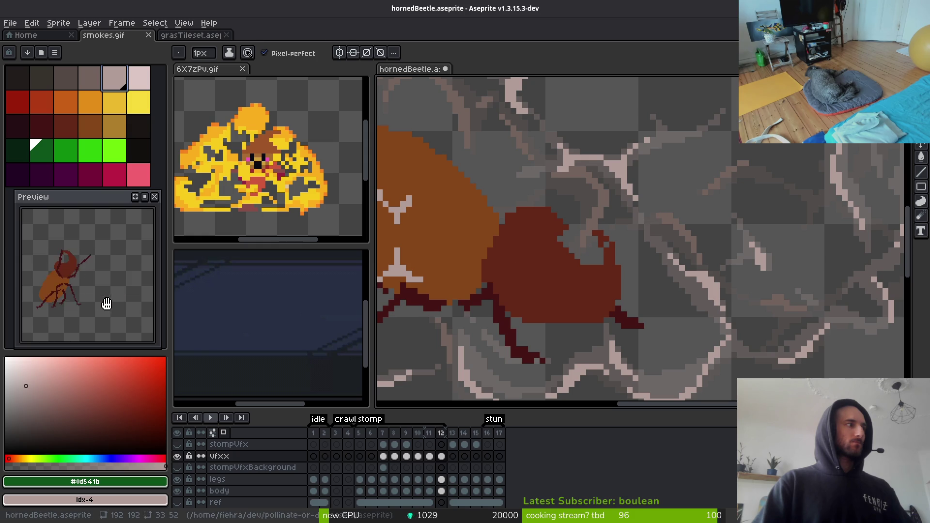
scroll(601, 275, down, 1)
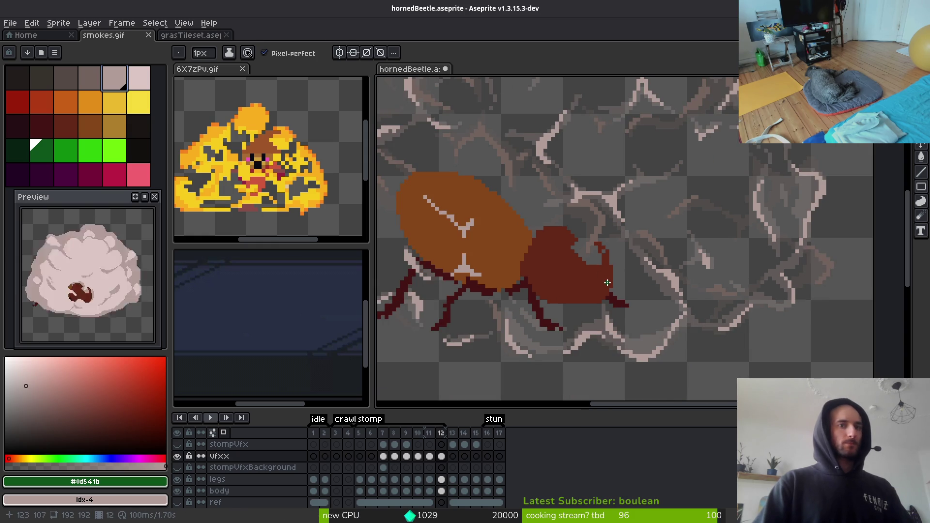
scroll(630, 271, down, 2)
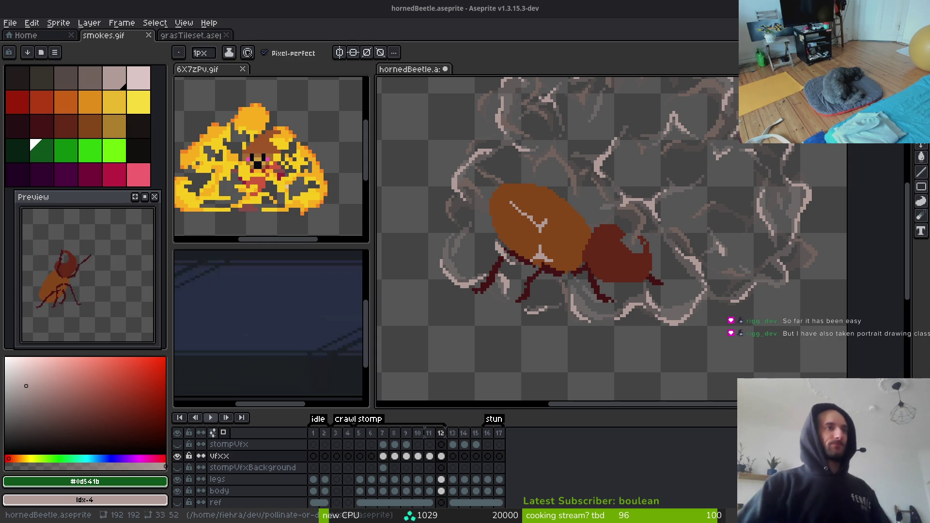
Sample the brownish-grey #71625d from frame 11 and return to frame 12.
scroll(686, 346, up, 4)
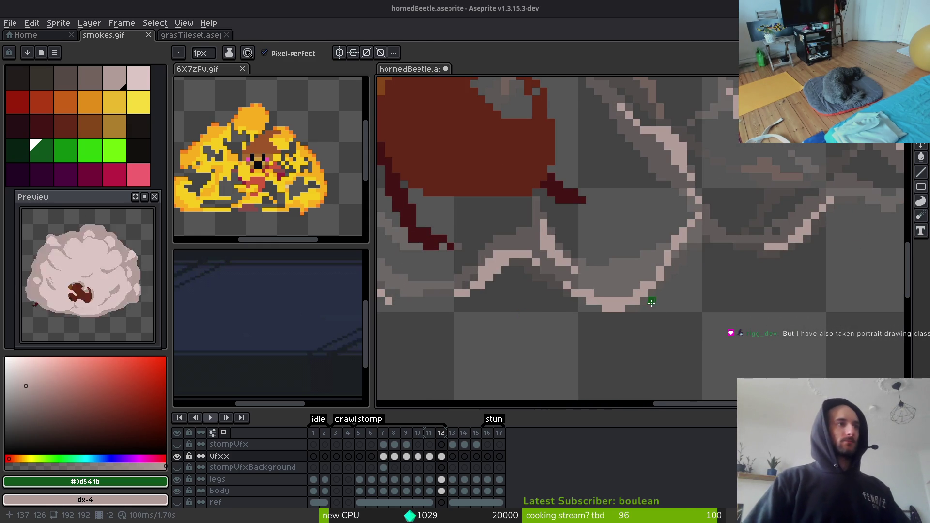
key(Left)
key(Right)
key(i)
key(Left)
key(Left)
key(Right)
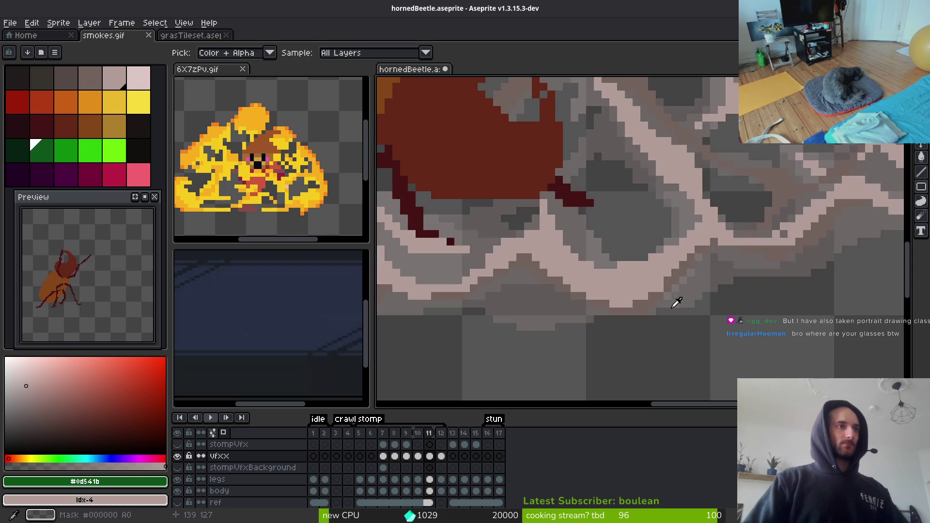
click(647, 303)
key(b)
key(Right)
scroll(654, 261, up, 3)
Draw a brownish-grey shading stroke along the dust outline, then undo it.
mouse_move(661, 256)
mouse_down()
mouse_move(668, 253)
mouse_move(592, 276)
mouse_move(629, 288)
mouse_up()
key(ctrl+z)
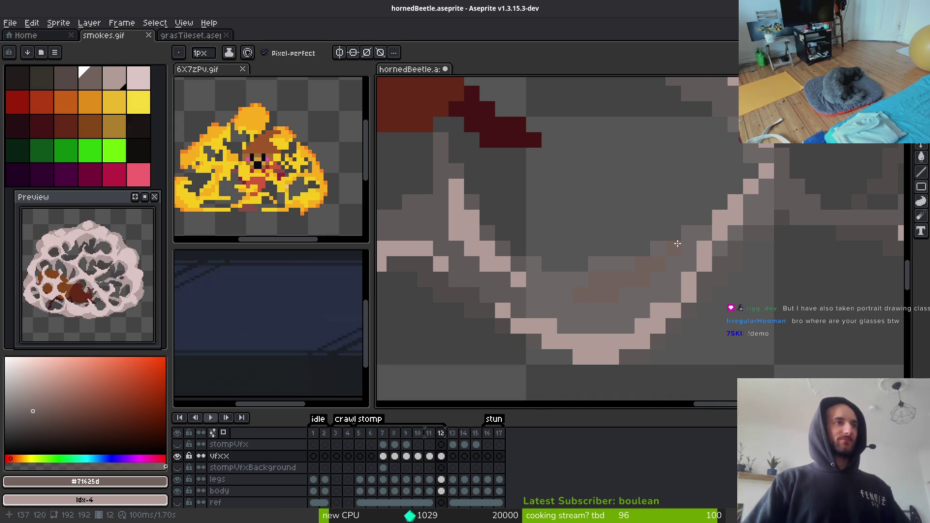
scroll(596, 271, down, 3)
scroll(591, 242, up, 3)
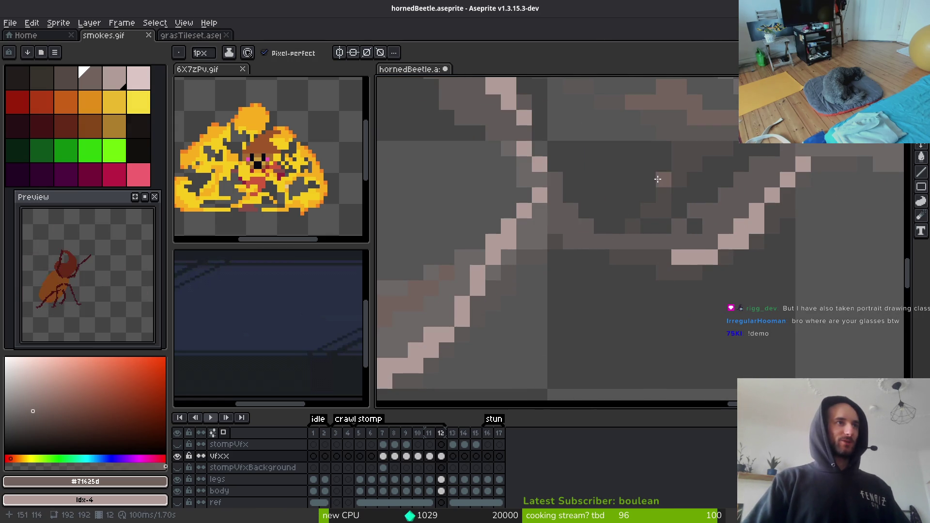
scroll(601, 252, down, 1)
scroll(623, 282, down, 1)
scroll(623, 283, down, 2)
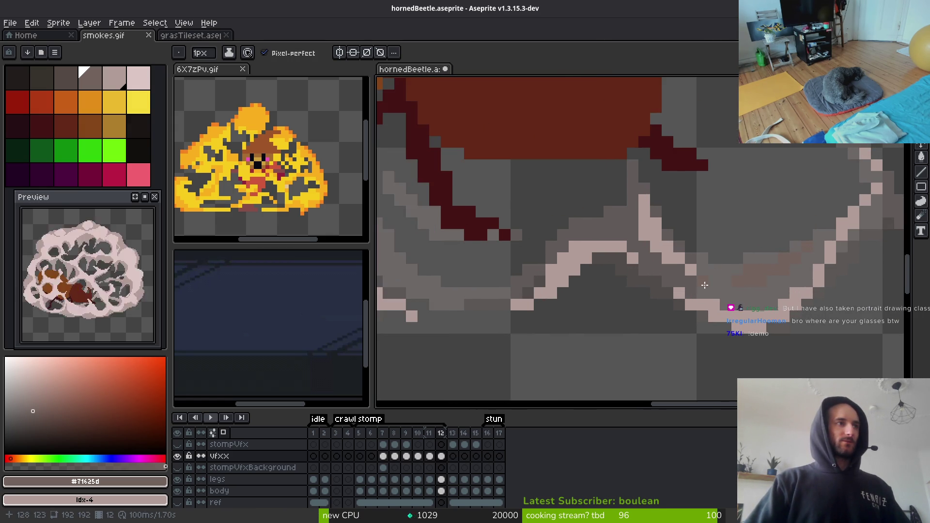
scroll(623, 282, up, 1)
scroll(746, 250, down, 2)
scroll(746, 251, up, 4)
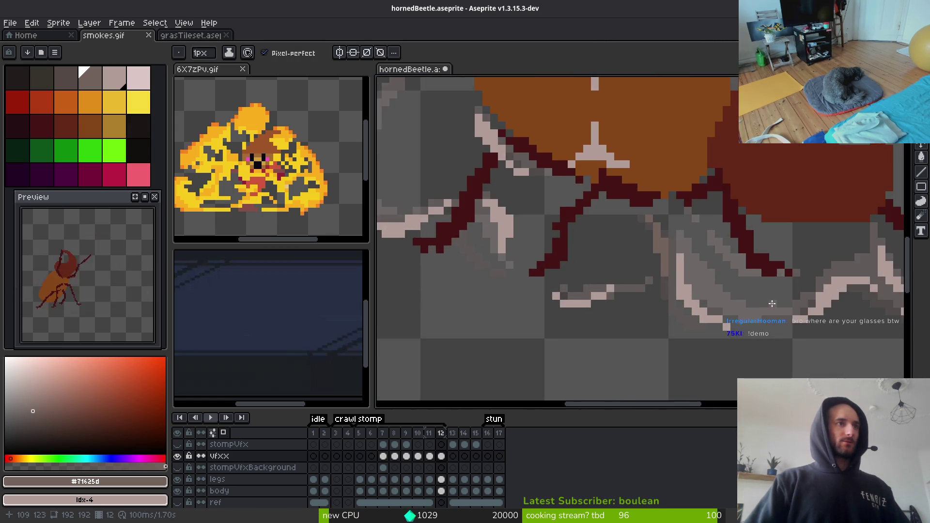
Draw a long brownish-grey shading stroke beneath the beetle.
drag(683, 313, 508, 284)
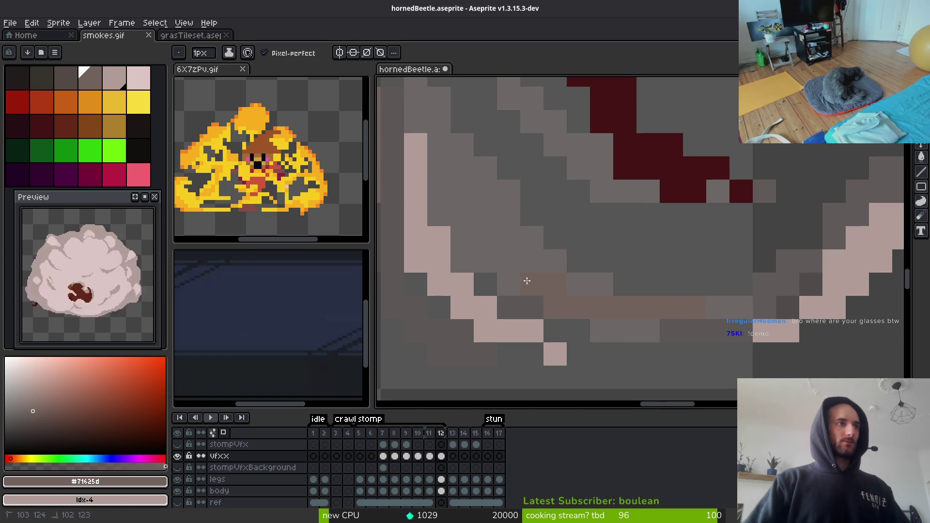
scroll(491, 262, down, 4)
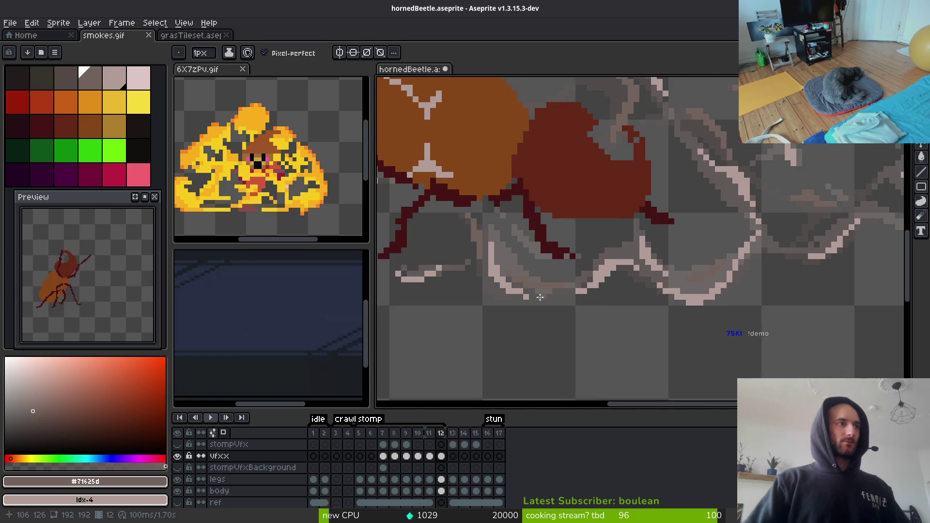
scroll(579, 310, up, 3)
scroll(634, 267, up, 2)
key(comma)
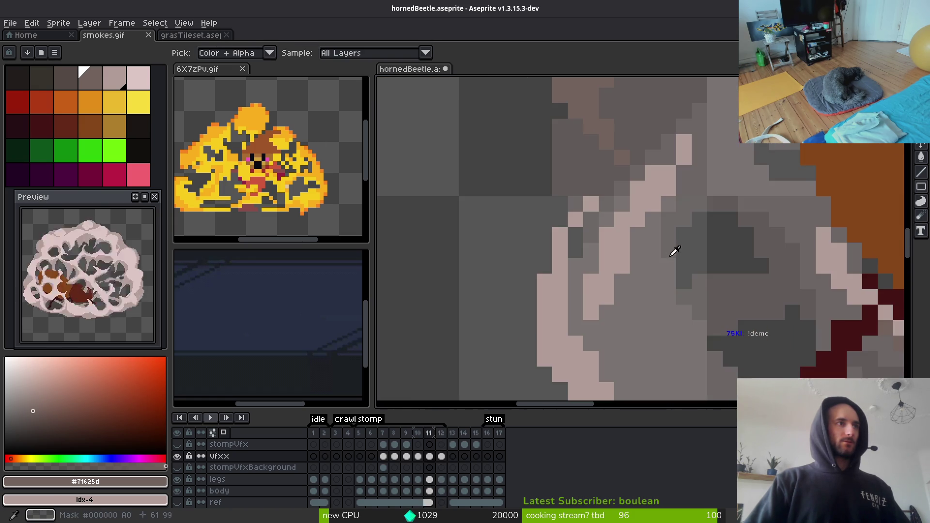
Compare frames 10 and 11, then paint two shading pixels on frame 11's dust outline.
scroll(657, 270, down, 2)
key(comma)
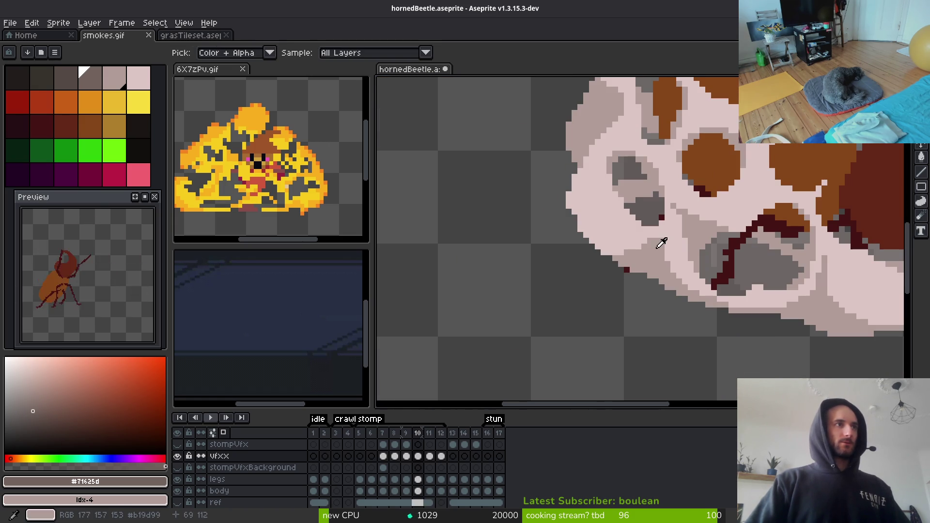
key(period)
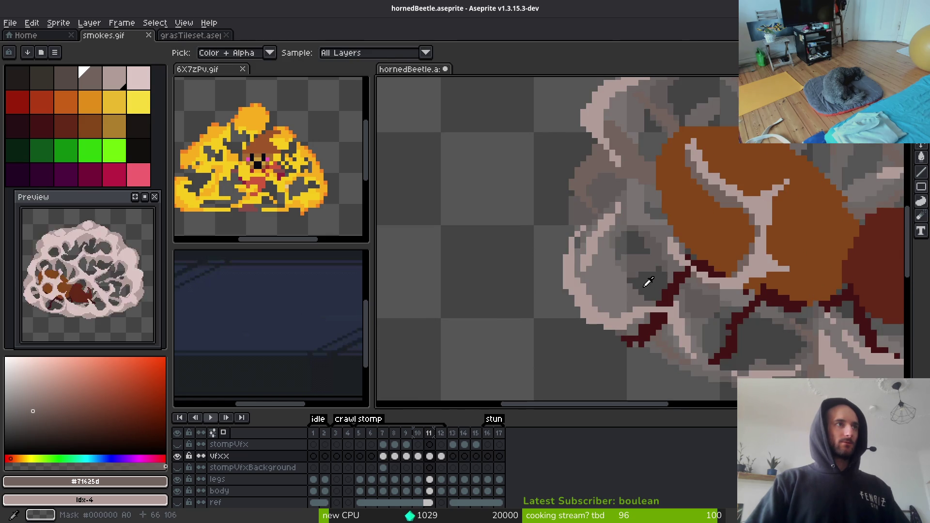
scroll(574, 174, up, 2)
click(606, 228)
click(622, 244)
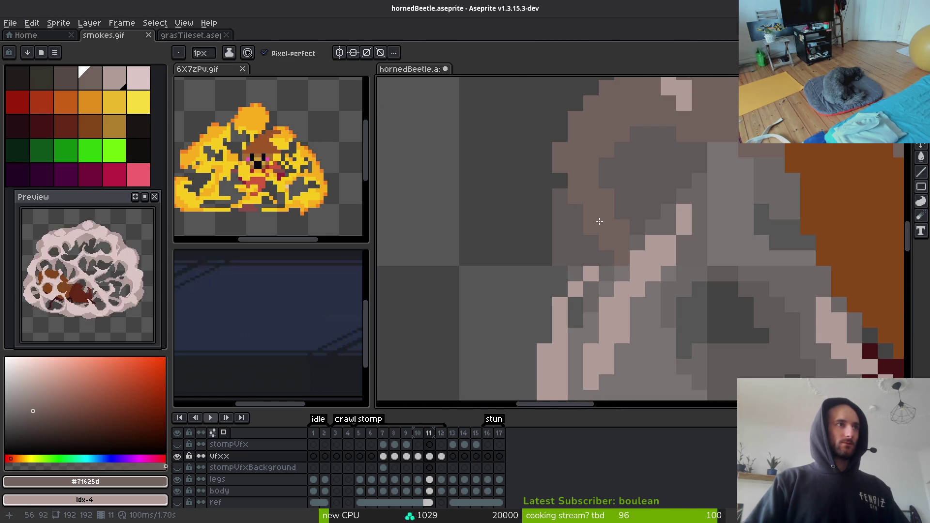
scroll(595, 217, down, 2)
On frame 12, paint brownish shading pixels onto the smoke strokes.
key(period)
scroll(591, 243, up, 1)
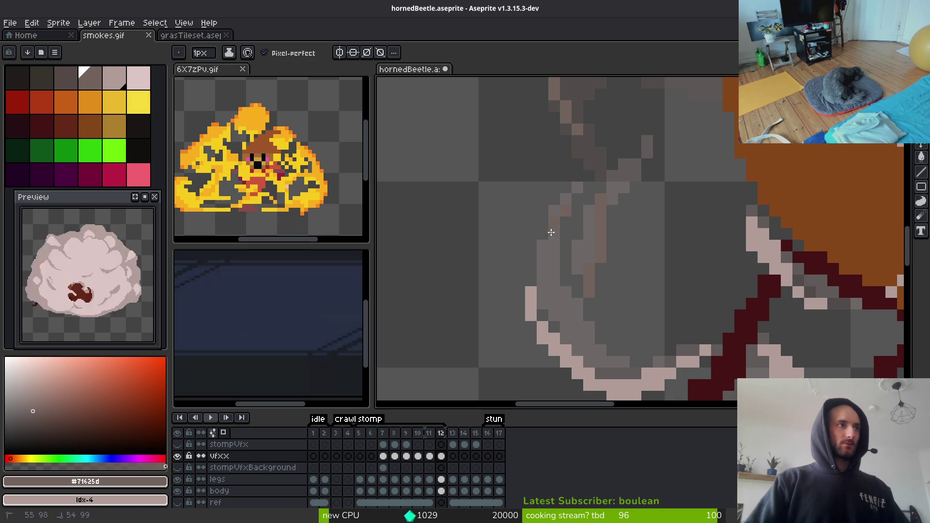
scroll(650, 274, down, 2)
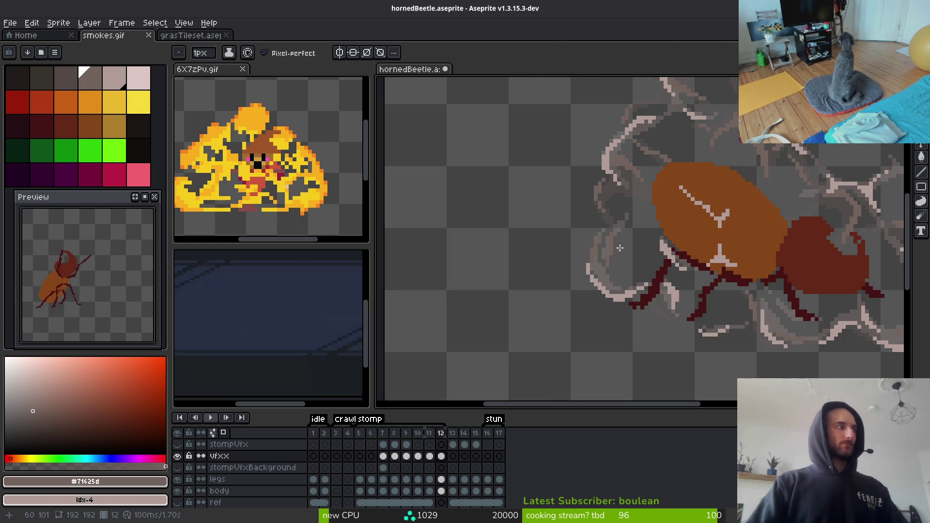
scroll(665, 246, down, 1)
scroll(665, 246, up, 2)
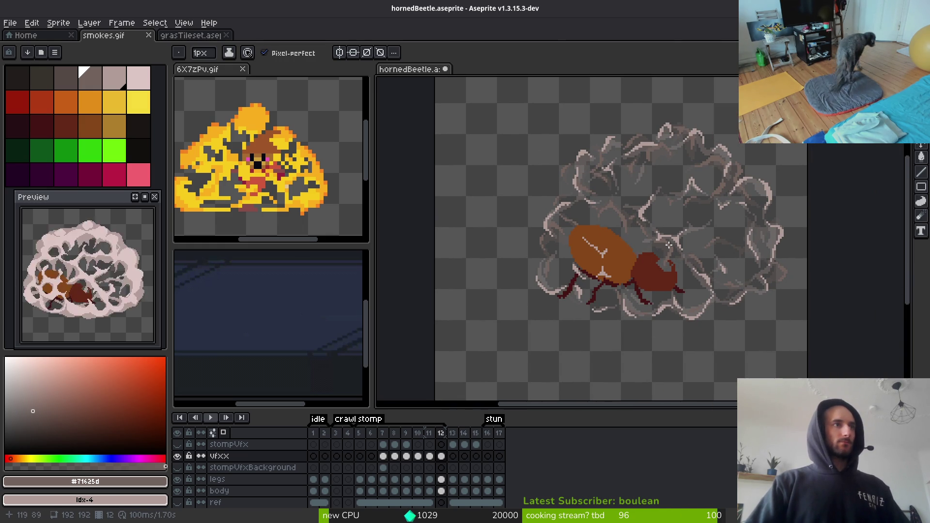
scroll(715, 248, up, 2)
scroll(715, 249, up, 2)
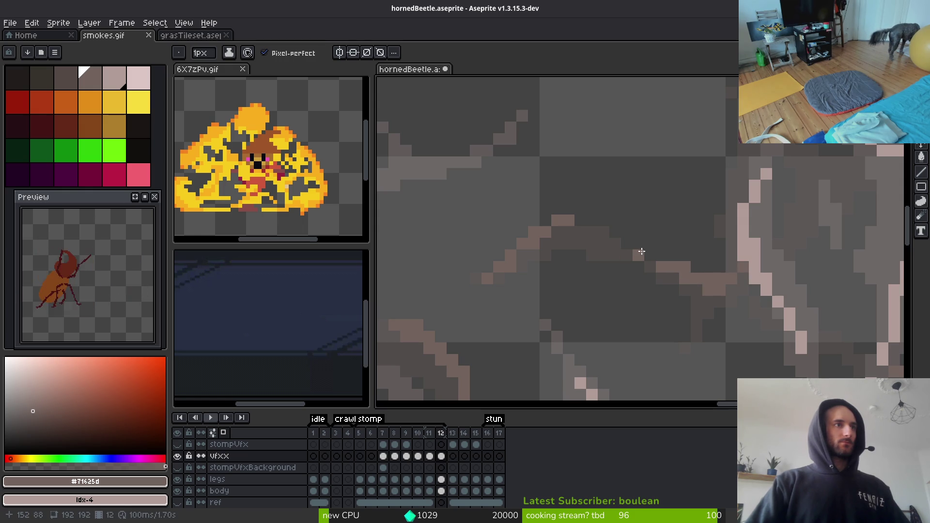
scroll(800, 189, up, 2)
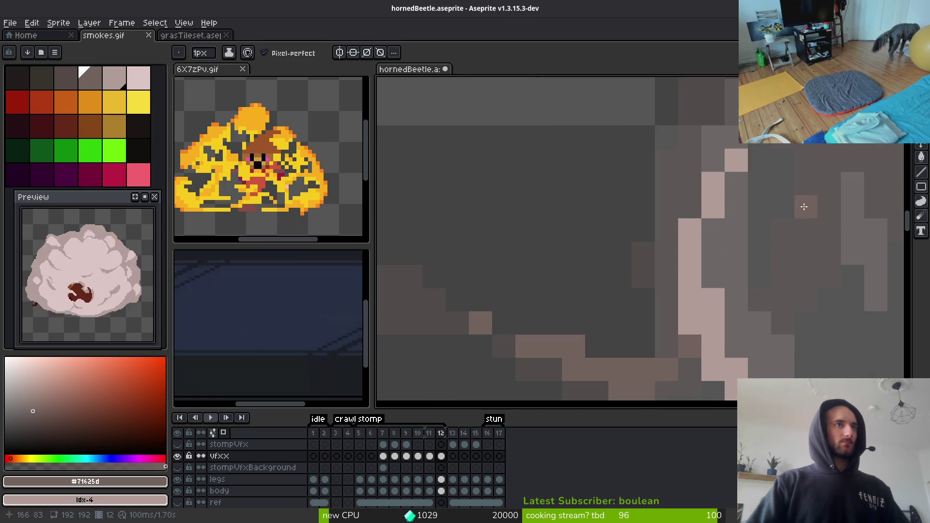
mouse_move(711, 147)
mouse_down()
mouse_move(732, 245)
mouse_move(760, 197)
mouse_move(750, 175)
mouse_up()
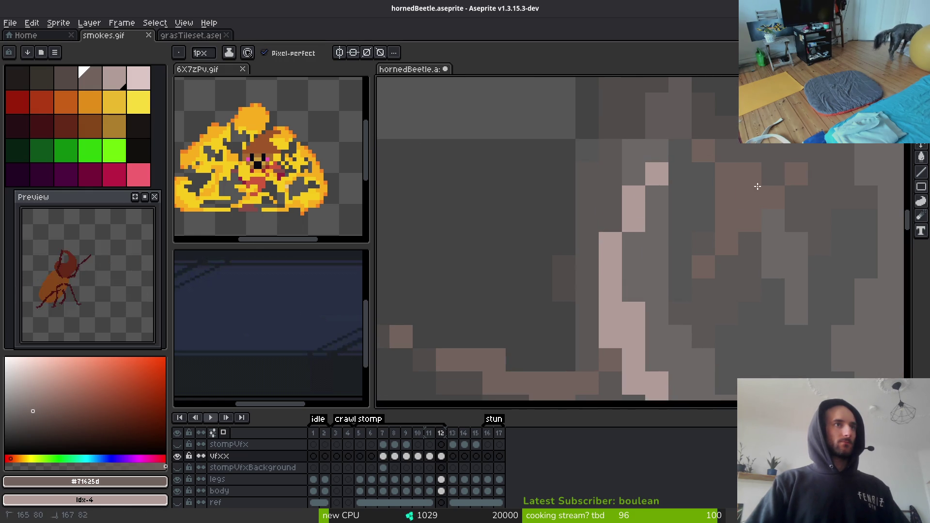
mouse_move(680, 136)
mouse_down()
mouse_move(708, 270)
mouse_move(679, 213)
mouse_move(656, 214)
mouse_move(664, 208)
mouse_move(637, 180)
mouse_move(706, 214)
mouse_move(684, 216)
mouse_up()
Add single brown pixels to the smoke and erase a stray pixel.
key(e)
key(b)
click(661, 238)
scroll(684, 260, down, 2)
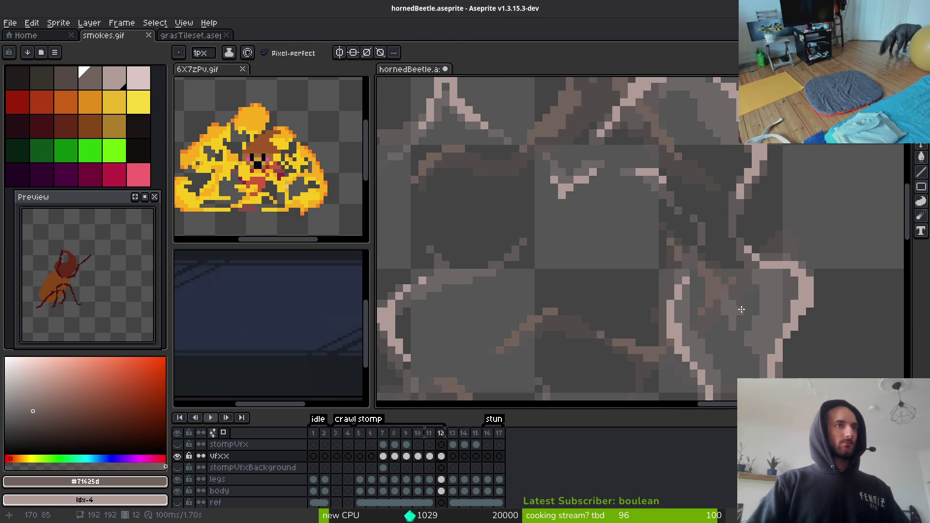
scroll(684, 259, up, 2)
key(e)
click(683, 268)
key(b)
click(706, 246)
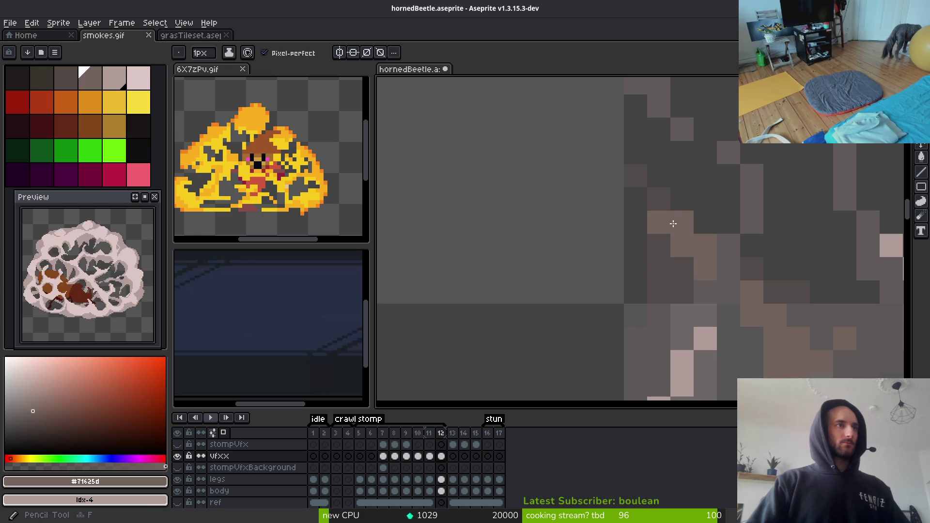
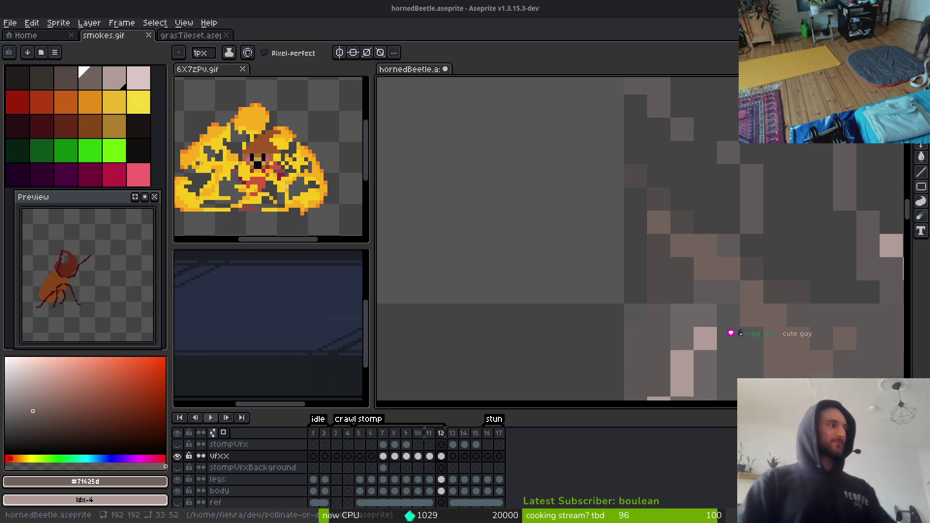
Pan and zoom the view around the beetle sprite.
scroll(667, 282, down, 2)
scroll(666, 282, up, 1)
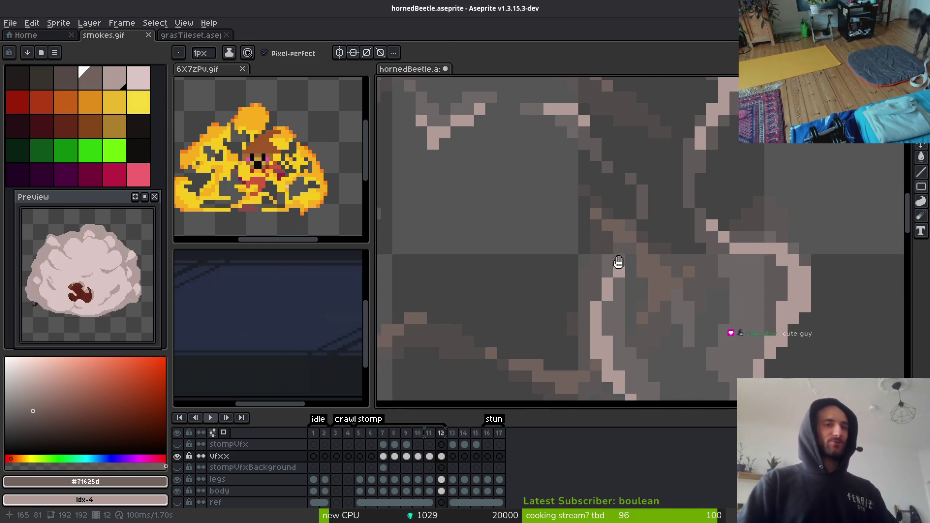
scroll(614, 256, down, 1)
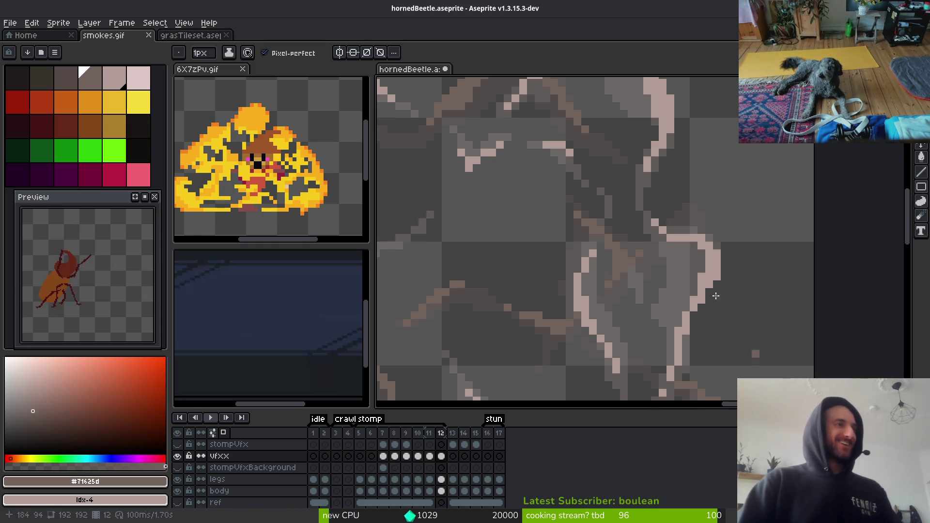
scroll(747, 342, down, 2)
mouse_move(717, 334)
mouse_down()
mouse_move(675, 322)
mouse_move(669, 286)
mouse_up()
scroll(669, 286, down, 3)
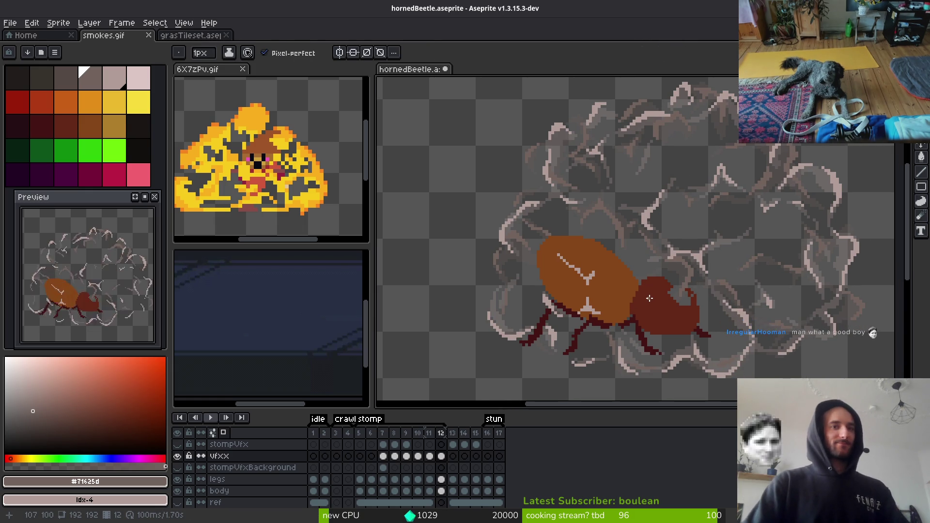
drag(643, 313, 638, 303)
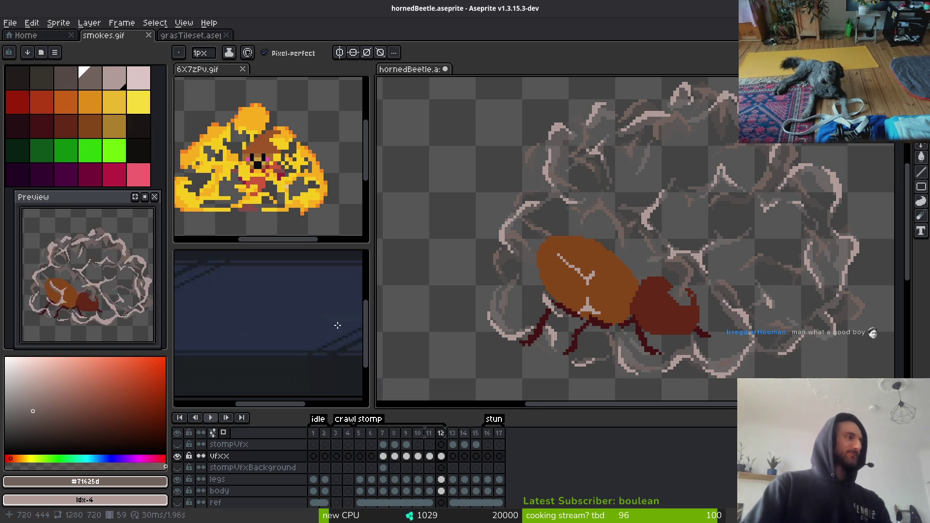
scroll(743, 290, right, 2)
scroll(636, 277, down, 2)
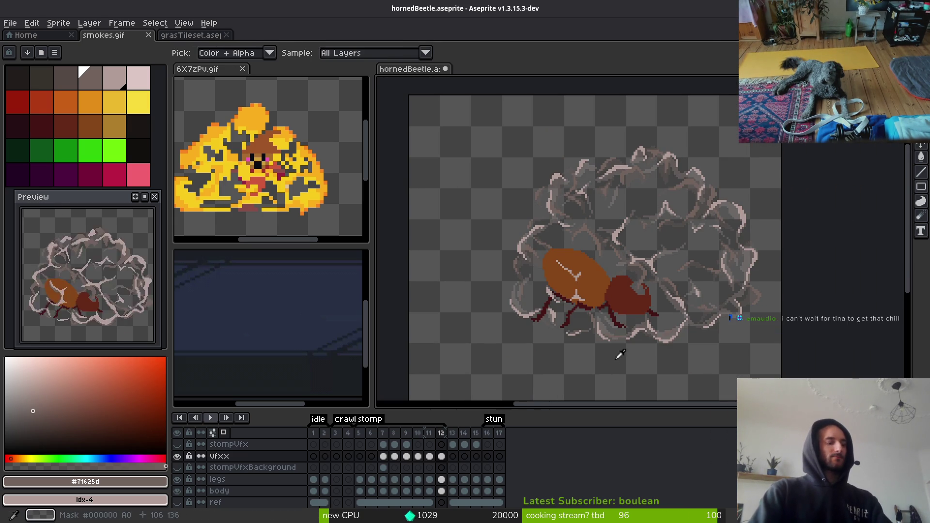
Insert a new frame 13 after frame 12 and compare the two frames.
key(alt+n)
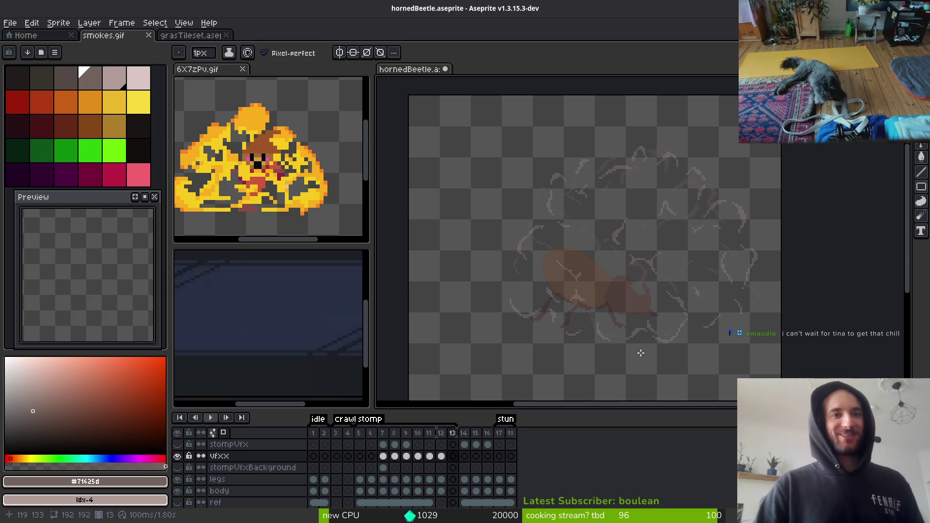
key(alt)
key(Left)
key(Right)
key(Left)
key(Right)
click(441, 480)
Select the body cel on frame 13 and save the beetle sprite.
click(453, 491)
key(ctrl+s)
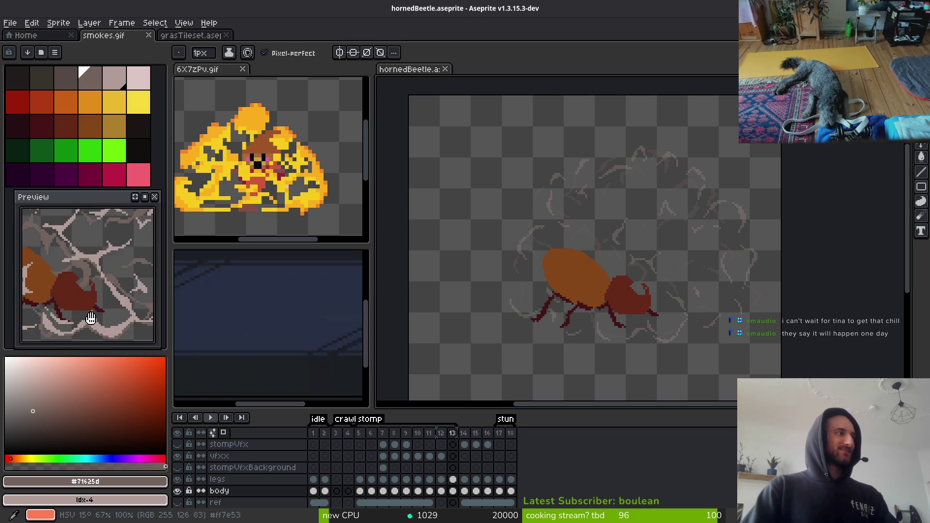
drag(85, 318, 94, 317)
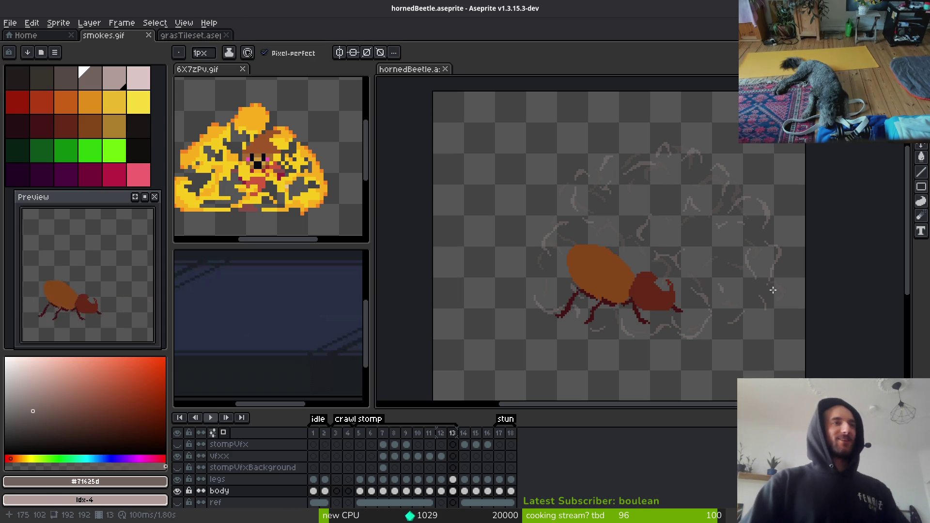
Pick a light smoke colour from the canvas and compare frame 13 against frame 12.
key(i)
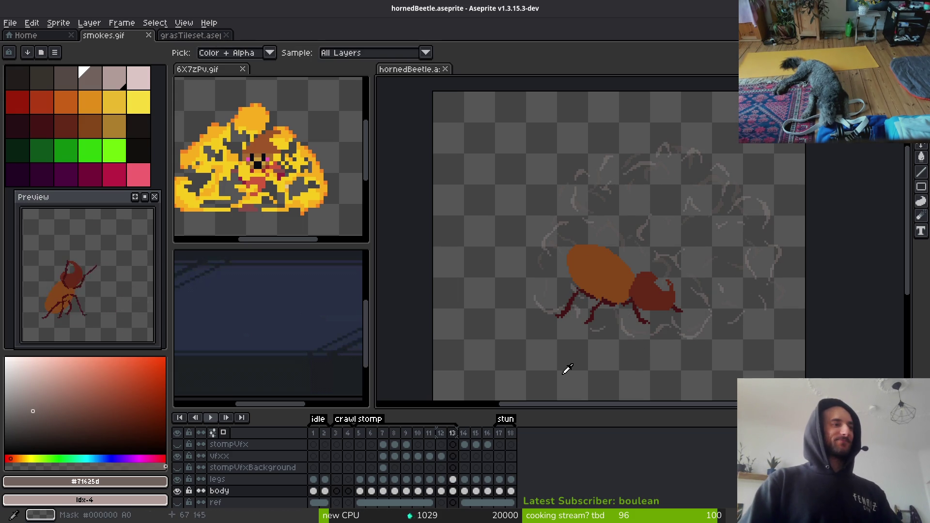
key(b)
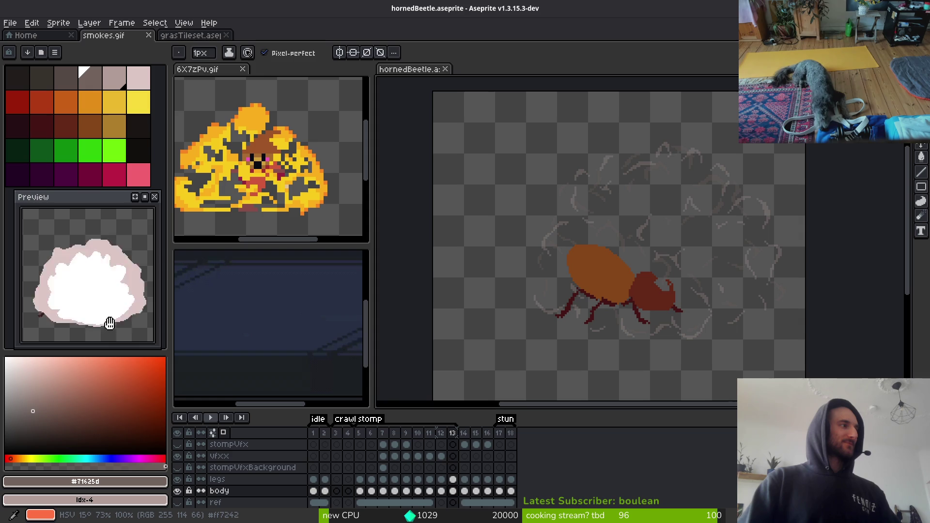
drag(121, 332, 125, 335)
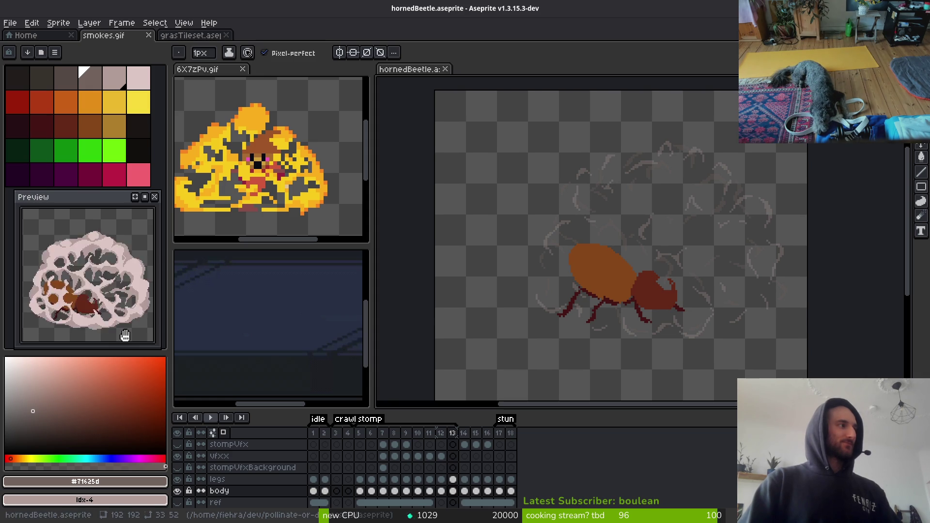
key(Left)
key(i)
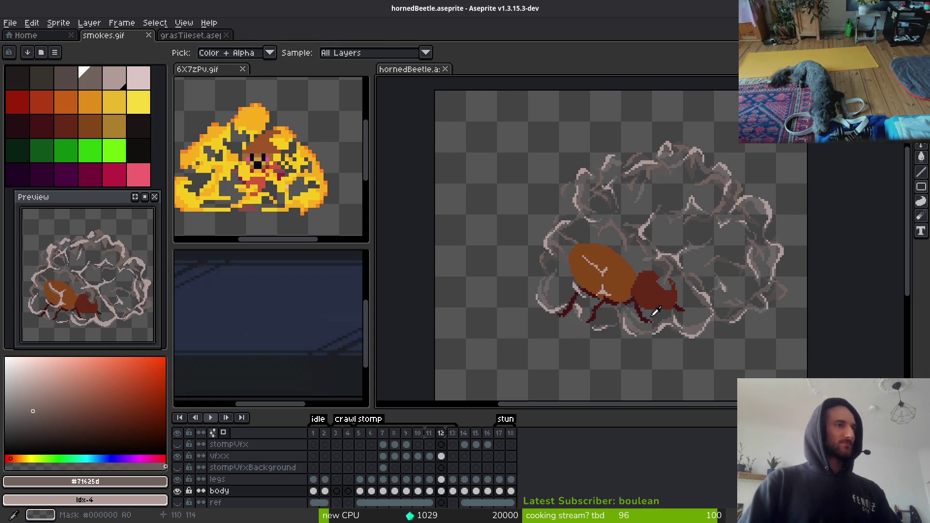
key(Right)
key(Left)
key(Right)
key(b)
scroll(576, 237, up, 4)
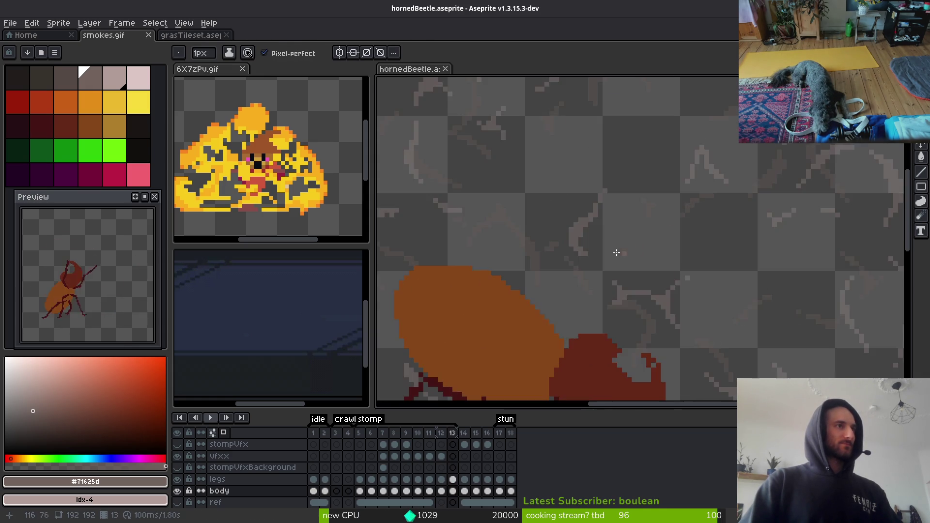
scroll(533, 245, down, 2)
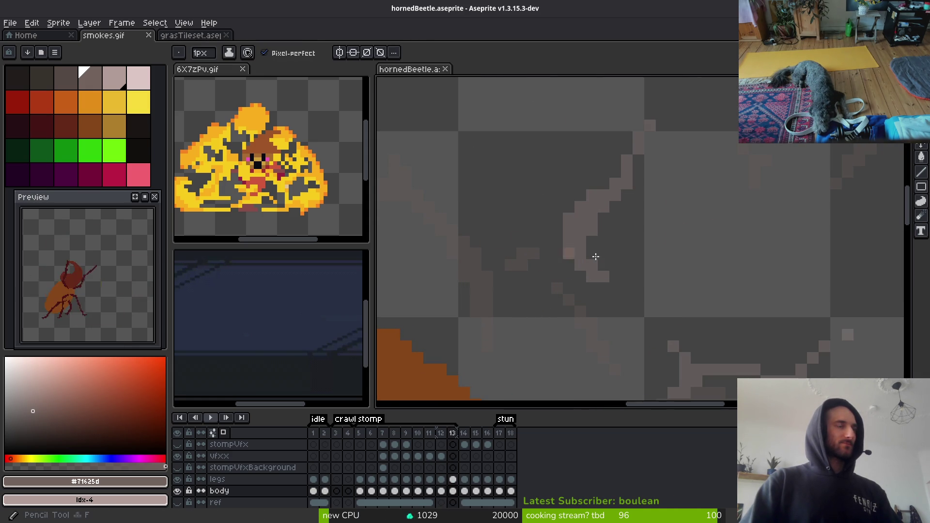
scroll(582, 264, up, 2)
scroll(602, 276, down, 1)
scroll(557, 253, up, 1)
scroll(560, 243, up, 1)
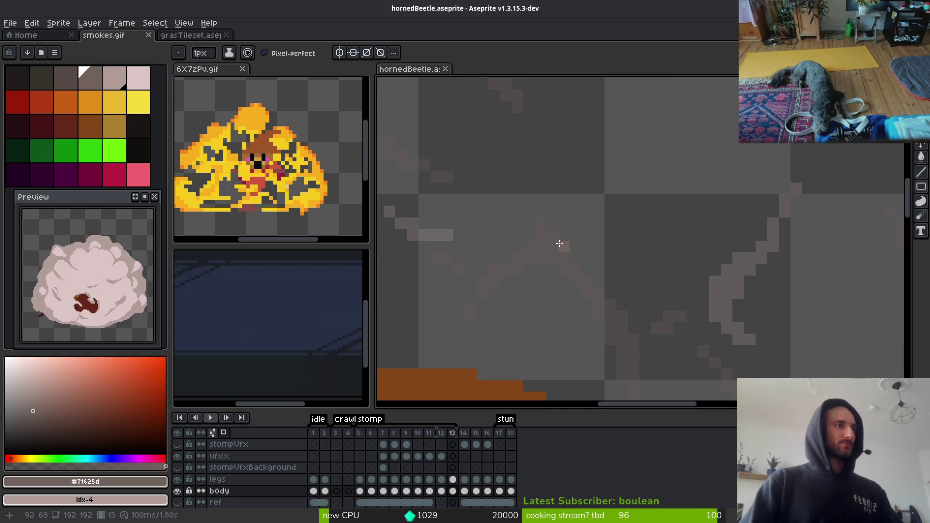
Pencil light smoke strokes and a long diagonal wisp over the onion-skin outline.
mouse_move(516, 259)
mouse_down()
mouse_move(536, 247)
mouse_move(645, 328)
mouse_move(616, 318)
mouse_move(634, 290)
mouse_up()
scroll(640, 301, down, 2)
scroll(582, 271, up, 1)
mouse_move(536, 249)
mouse_down()
mouse_move(527, 259)
mouse_move(588, 288)
mouse_up()
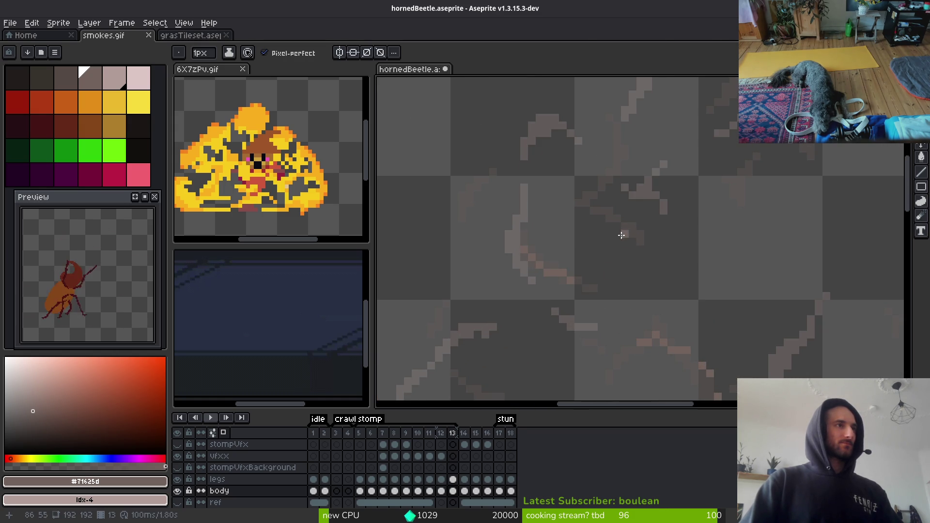
scroll(622, 237, down, 1)
drag(586, 224, 570, 278)
scroll(645, 257, up, 2)
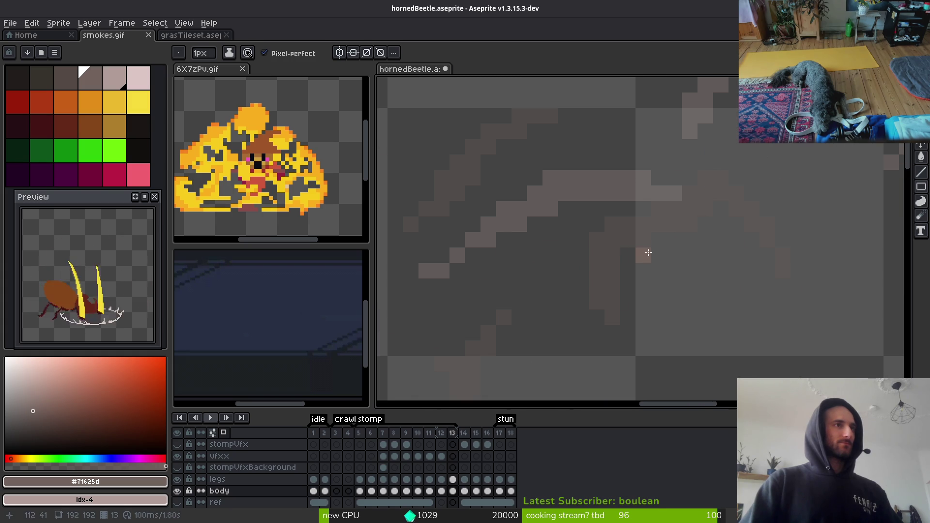
mouse_move(736, 193)
mouse_down()
mouse_move(669, 222)
mouse_move(623, 224)
mouse_move(644, 315)
mouse_up()
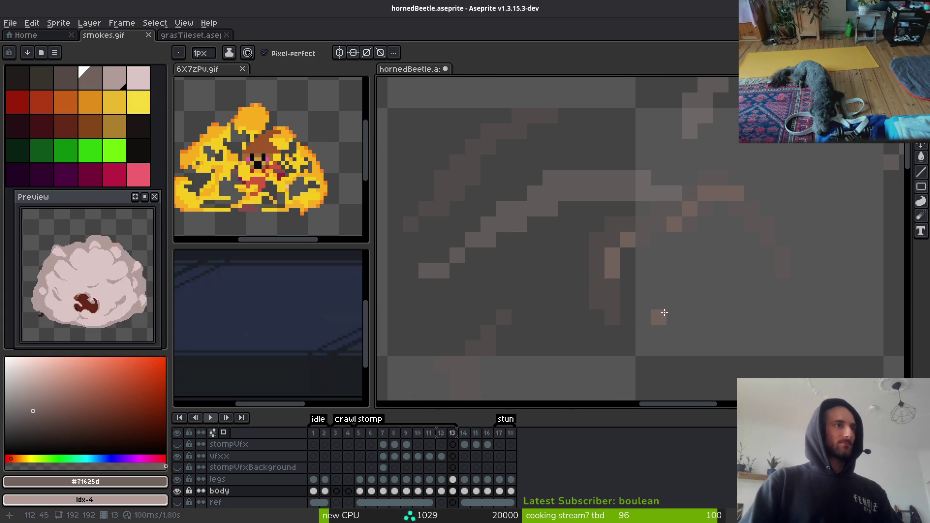
drag(639, 199, 591, 278)
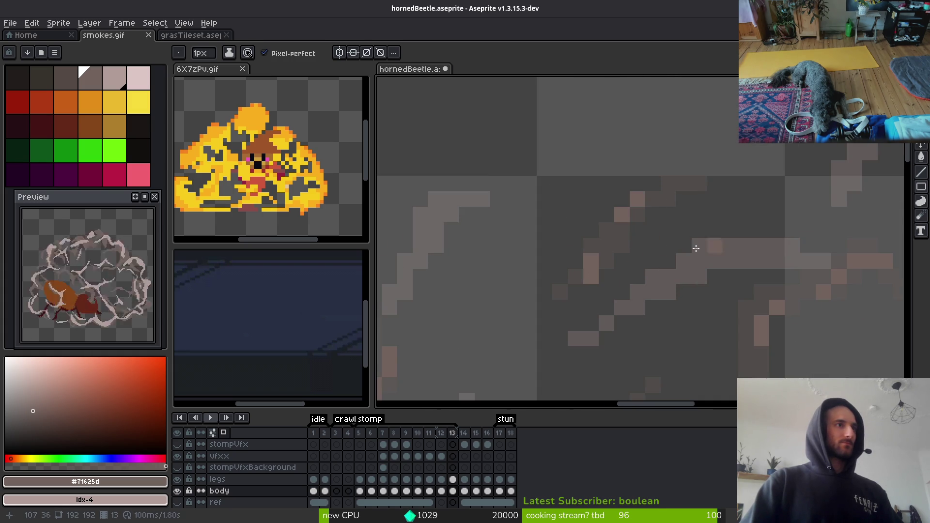
scroll(734, 262, down, 2)
scroll(614, 187, up, 2)
Add horizontal, vertical and diagonal light wisps plus single pixels to the smoke.
mouse_move(567, 168)
mouse_down()
mouse_move(616, 167)
mouse_move(629, 183)
mouse_up()
drag(706, 245, 705, 281)
scroll(783, 325, down, 2)
scroll(683, 254, up, 2)
mouse_move(618, 264)
mouse_down()
mouse_move(604, 251)
mouse_move(637, 214)
mouse_move(730, 215)
mouse_move(680, 189)
mouse_up()
click(682, 197)
click(575, 277)
Draw a vertical column of light pixels, then undo the last two changes.
scroll(785, 263, down, 2)
scroll(716, 215, up, 2)
drag(651, 150, 666, 213)
mouse_move(666, 243)
mouse_down()
mouse_move(667, 264)
mouse_move(652, 276)
mouse_move(635, 232)
mouse_up()
key(ctrl+z)
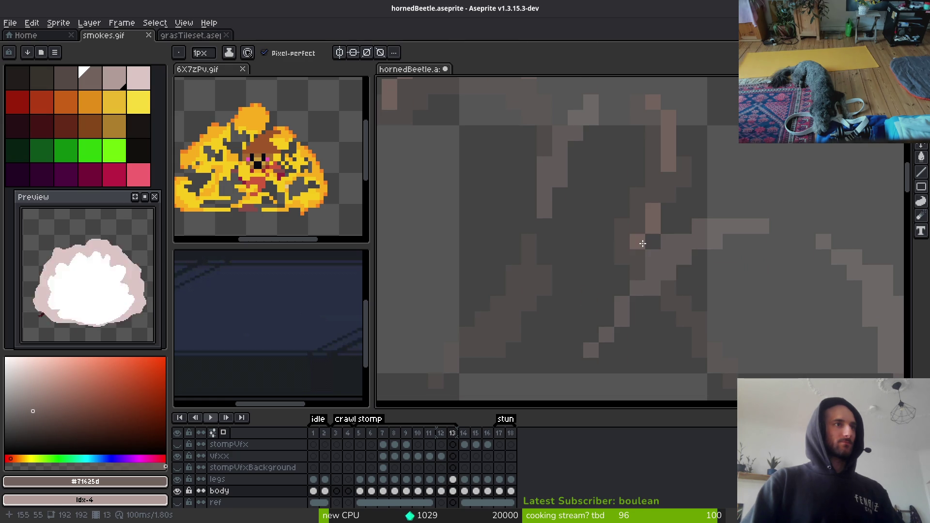
scroll(704, 318, down, 1)
scroll(653, 225, down, 1)
scroll(652, 225, down, 1)
scroll(625, 228, up, 2)
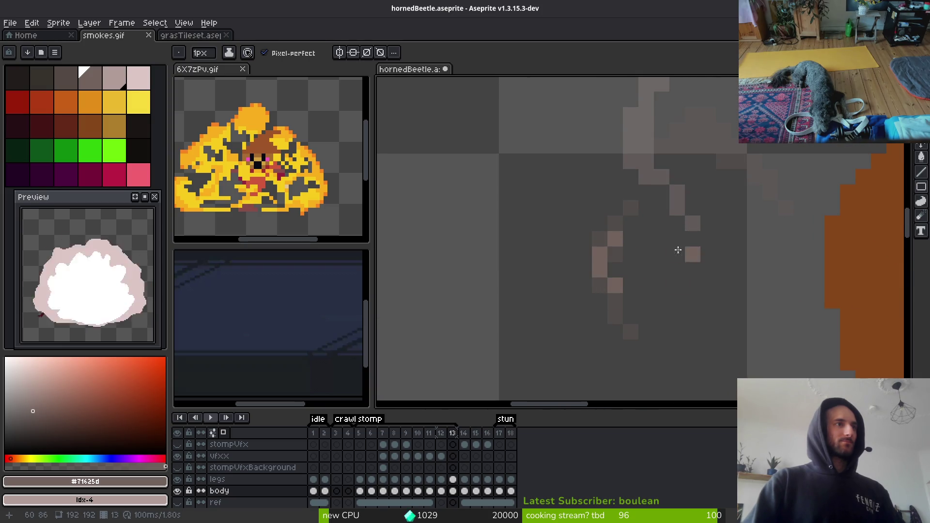
key(ctrl+z)
scroll(615, 285, down, 2)
Draw short light pixel strokes on the smoke sketch beside the beetle.
scroll(677, 307, up, 4)
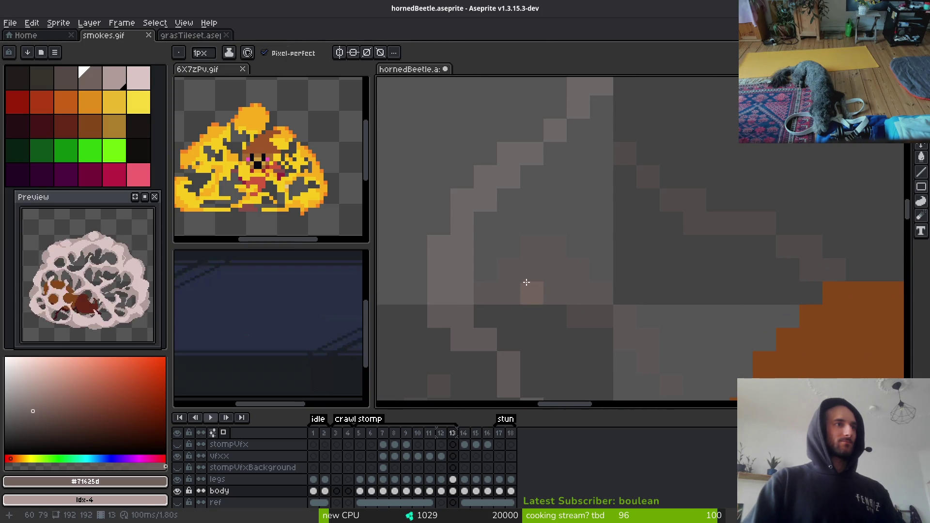
mouse_move(532, 271)
mouse_down()
mouse_move(597, 264)
mouse_move(625, 305)
mouse_up()
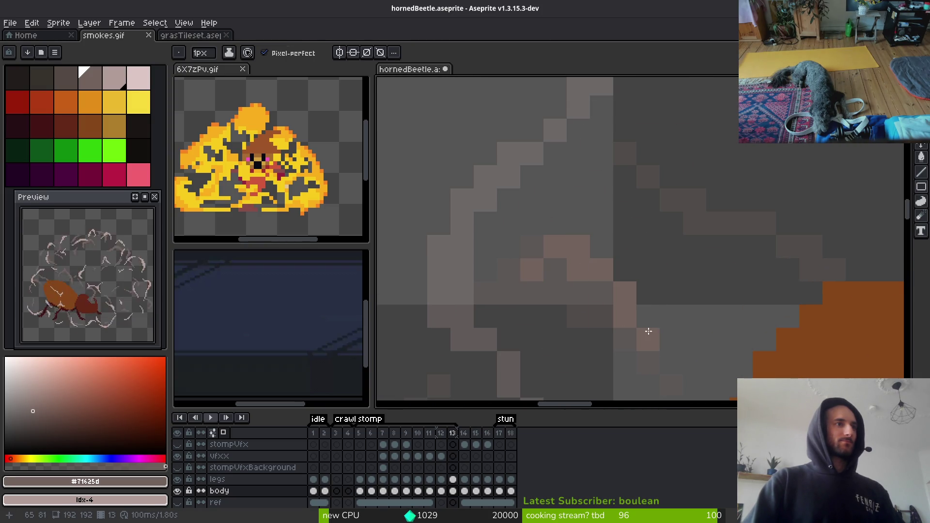
scroll(649, 330, down, 3)
scroll(616, 261, up, 2)
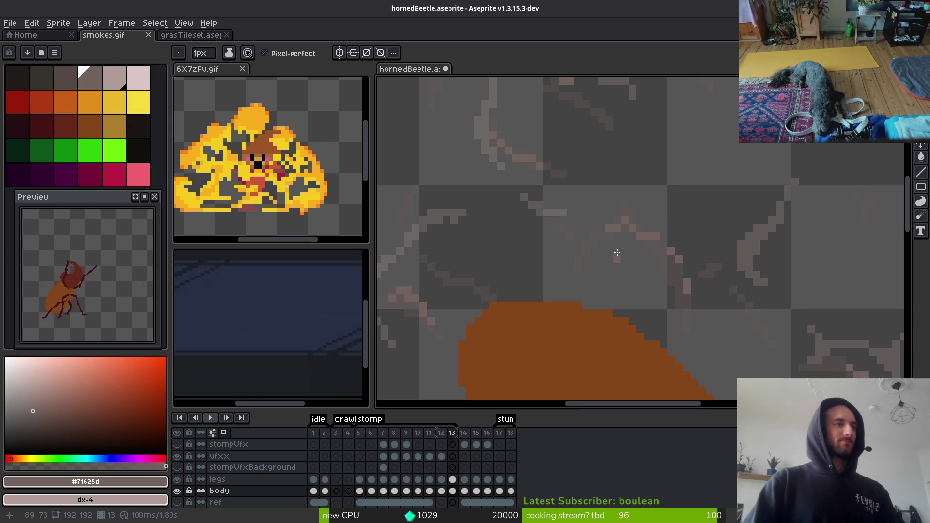
scroll(616, 260, up, 1)
key(e)
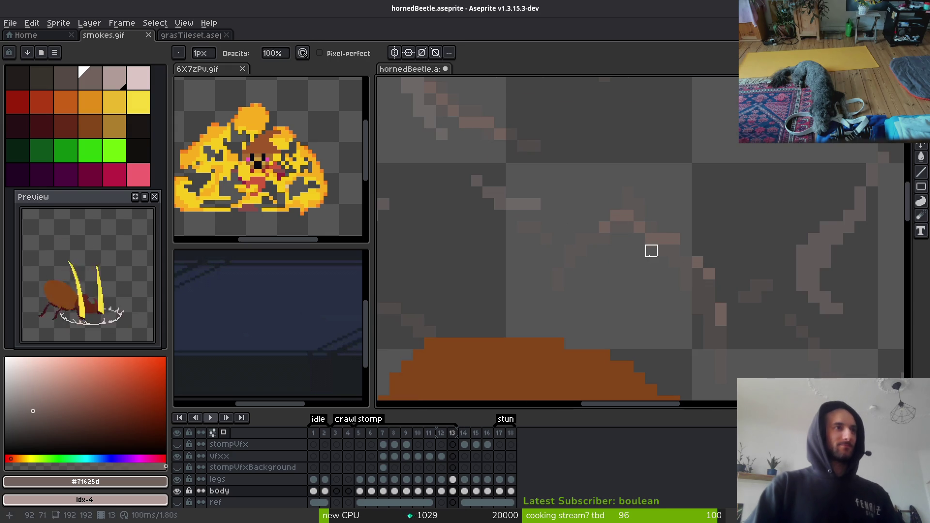
scroll(678, 281, up, 1)
scroll(683, 242, up, 1)
key(f)
key(e)
scroll(669, 223, down, 2)
scroll(678, 228, up, 2)
scroll(684, 269, down, 2)
key(b)
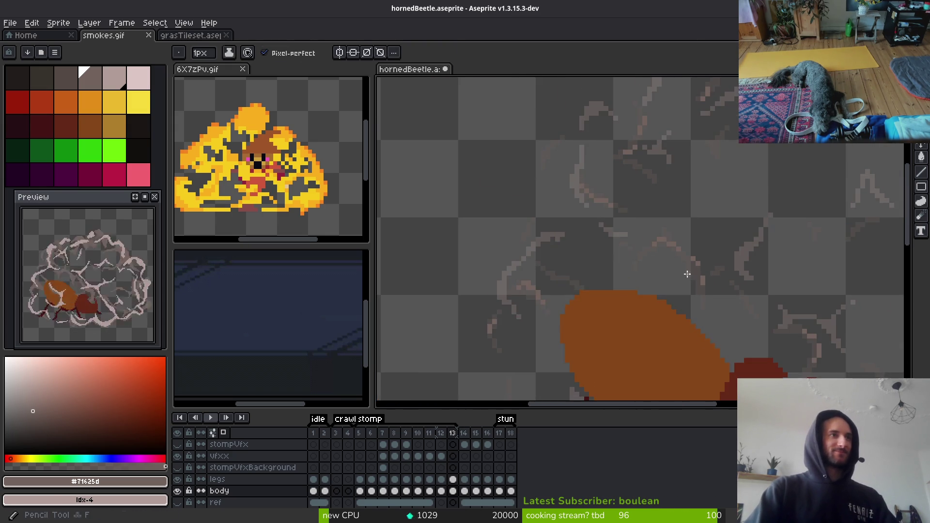
scroll(630, 264, up, 3)
drag(584, 285, 621, 178)
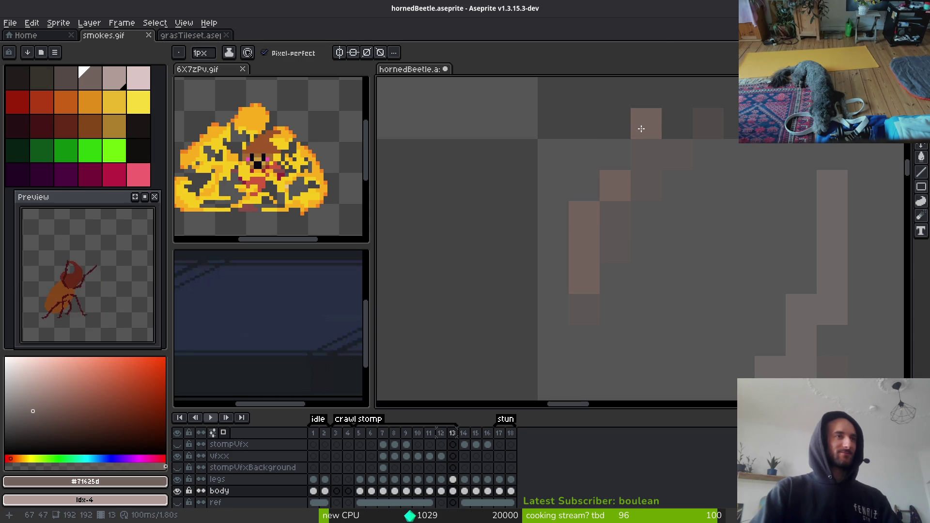
Add a short diagonal run and scattered single light pixels along the right-hand smoke column.
scroll(641, 128, down, 3)
scroll(634, 236, up, 3)
drag(600, 253, 624, 300)
click(647, 224)
click(637, 261)
click(624, 252)
drag(661, 203, 670, 188)
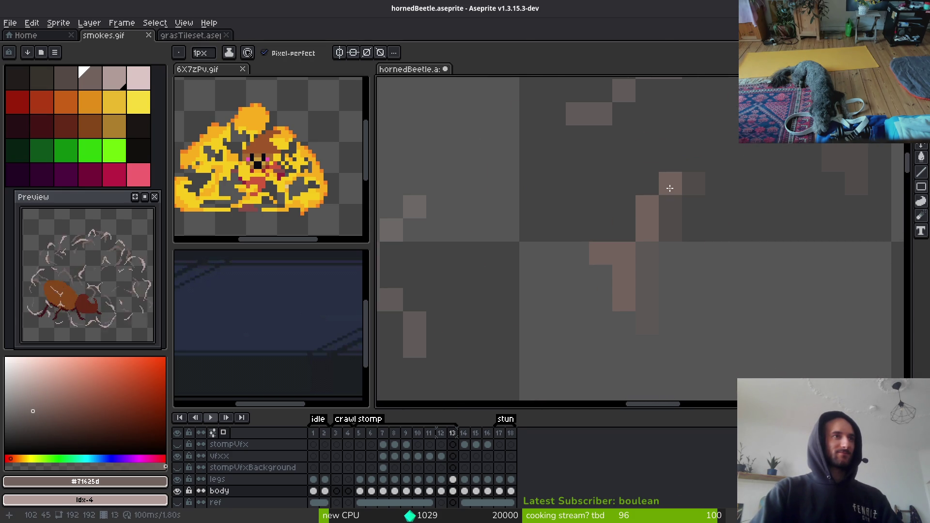
scroll(683, 225, down, 4)
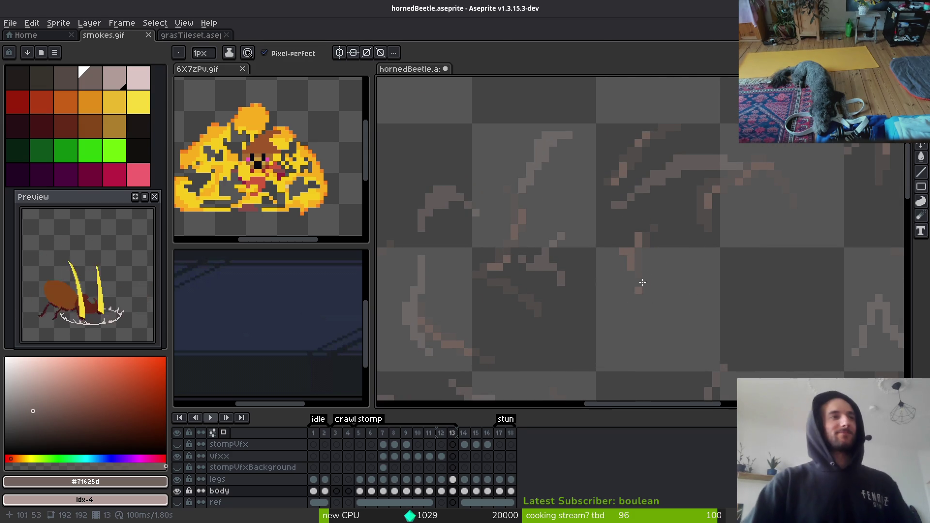
scroll(647, 262, down, 3)
scroll(665, 241, up, 5)
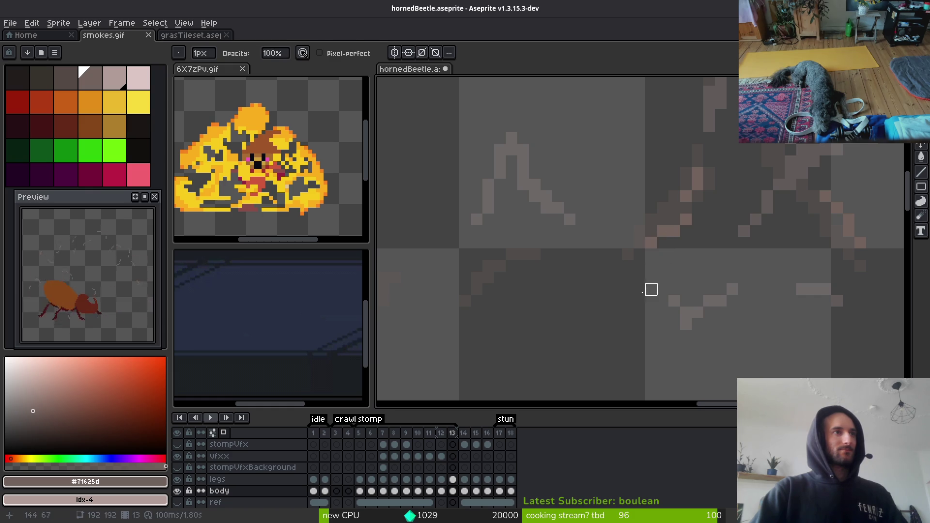
scroll(625, 272, up, 1)
click(580, 257)
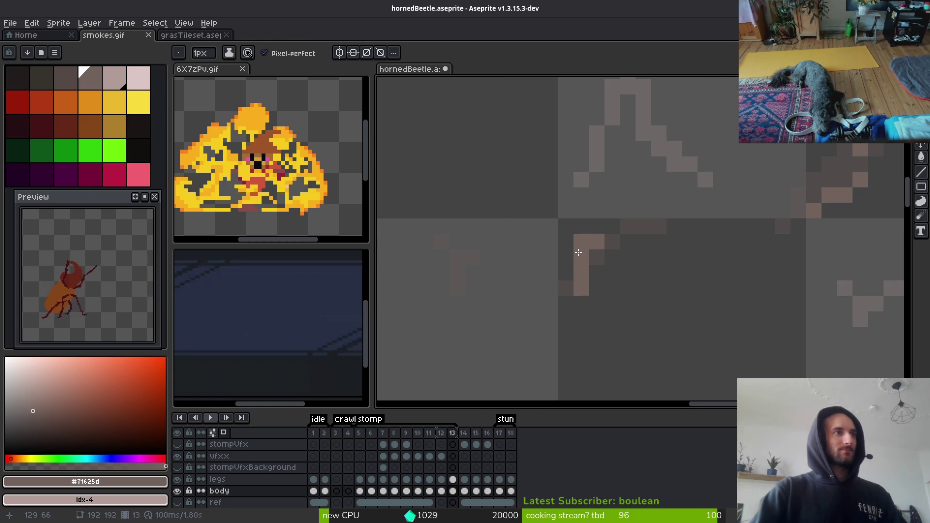
key(e)
key(b)
click(628, 226)
Lighten pixels along the sketch strokes, then fill a pixel on the right-hand smoke line.
scroll(522, 286, down, 1)
scroll(670, 332, down, 5)
scroll(530, 277, up, 1)
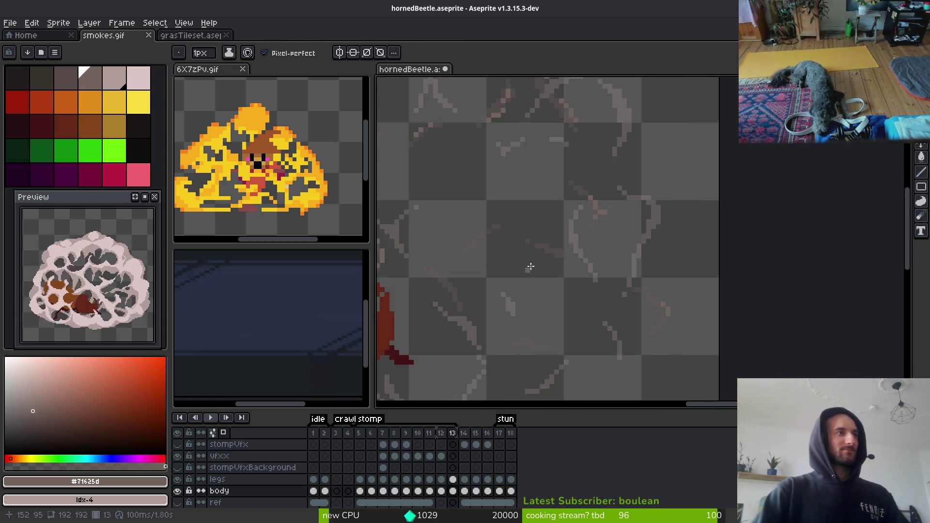
scroll(691, 245, up, 2)
scroll(826, 247, up, 3)
scroll(826, 246, down, 2)
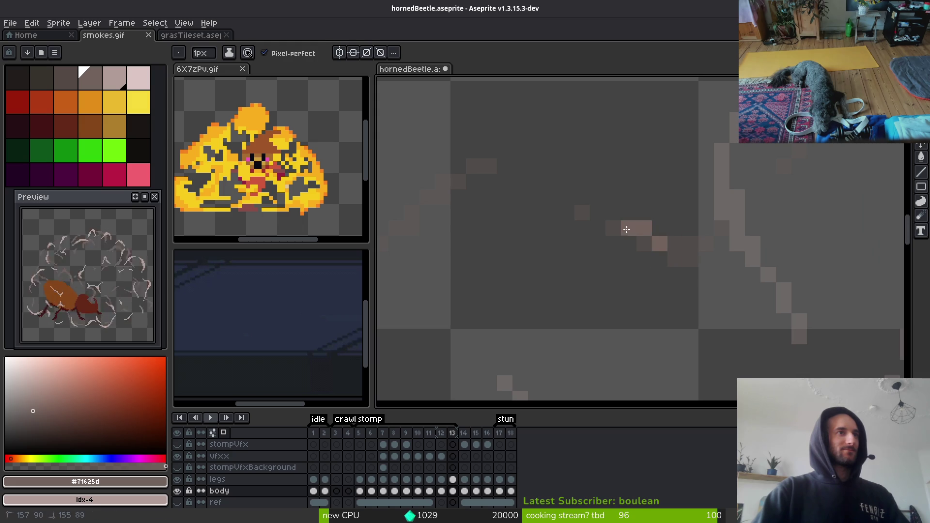
scroll(534, 281, down, 2)
scroll(534, 280, up, 3)
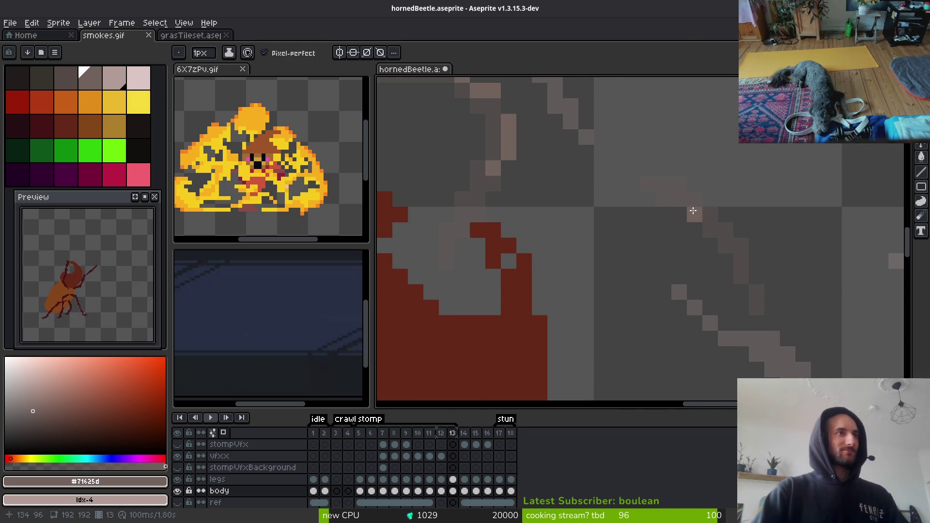
drag(702, 231, 703, 232)
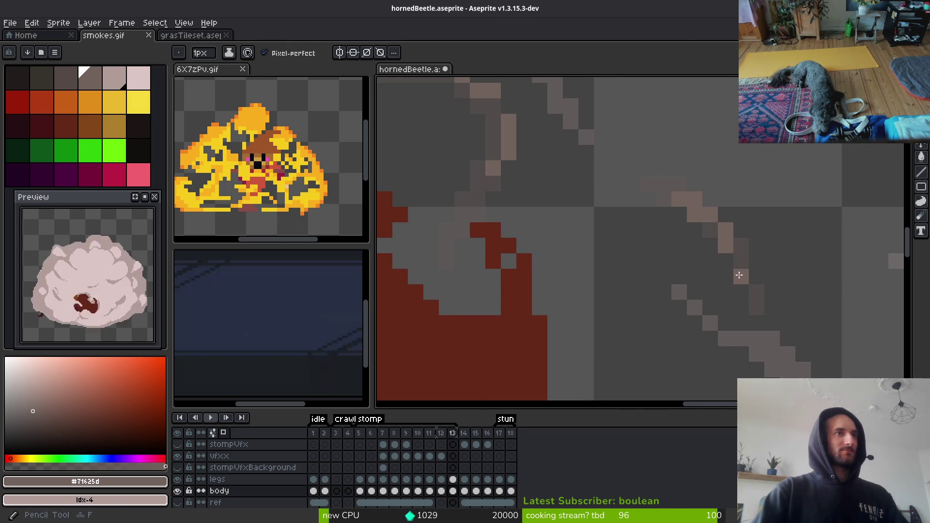
scroll(742, 272, down, 3)
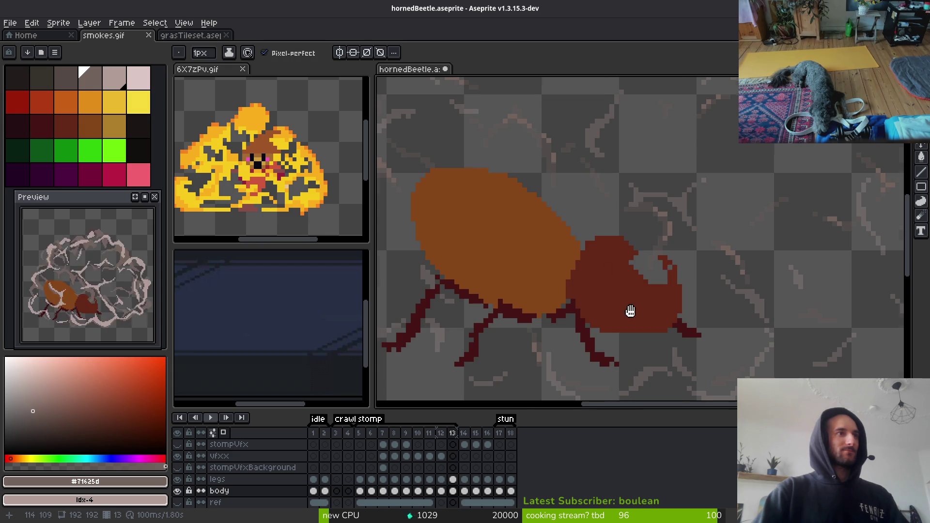
scroll(629, 314, up, 3)
mouse_move(463, 254)
mouse_down()
mouse_move(616, 272)
mouse_move(596, 286)
mouse_up()
drag(669, 273, 431, 264)
drag(731, 217, 684, 254)
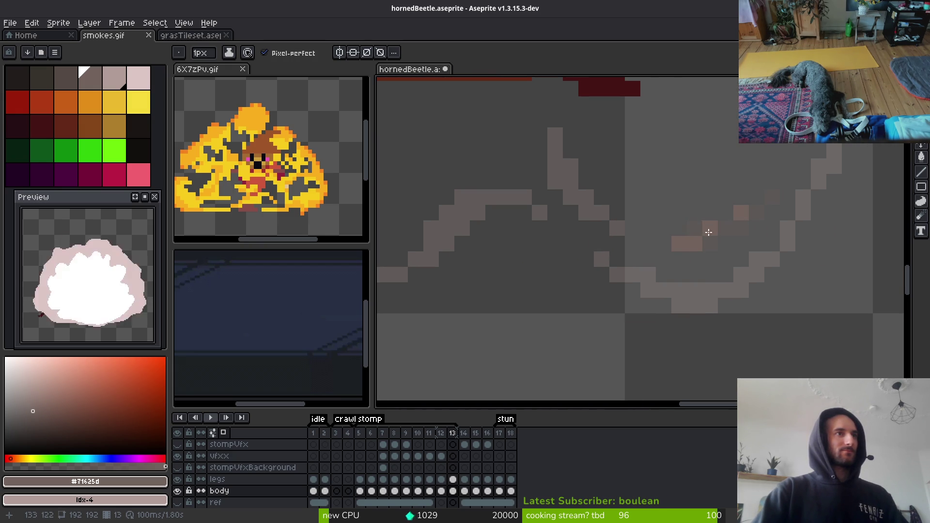
scroll(708, 227, down, 3)
scroll(711, 196, up, 3)
scroll(669, 213, down, 3)
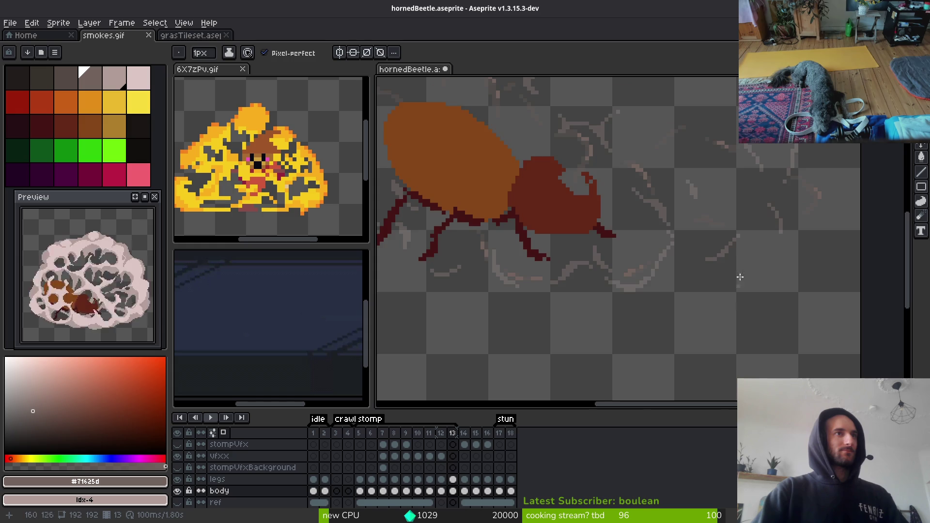
scroll(732, 291, up, 5)
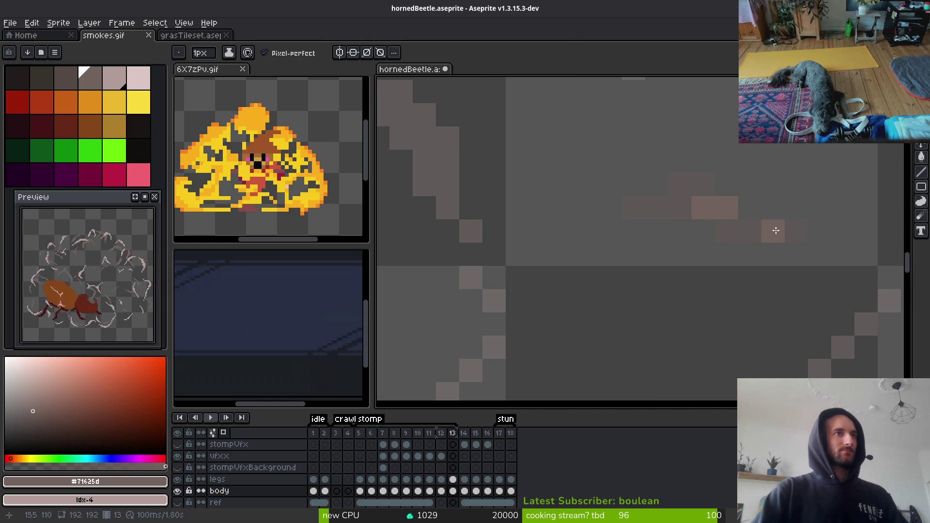
scroll(776, 230, down, 3)
scroll(730, 253, up, 3)
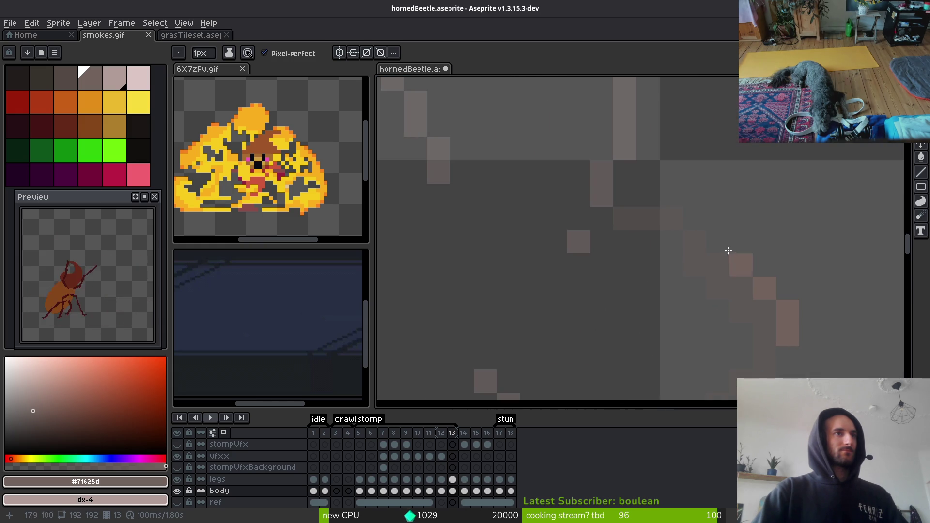
click(672, 218)
scroll(734, 272, down, 3)
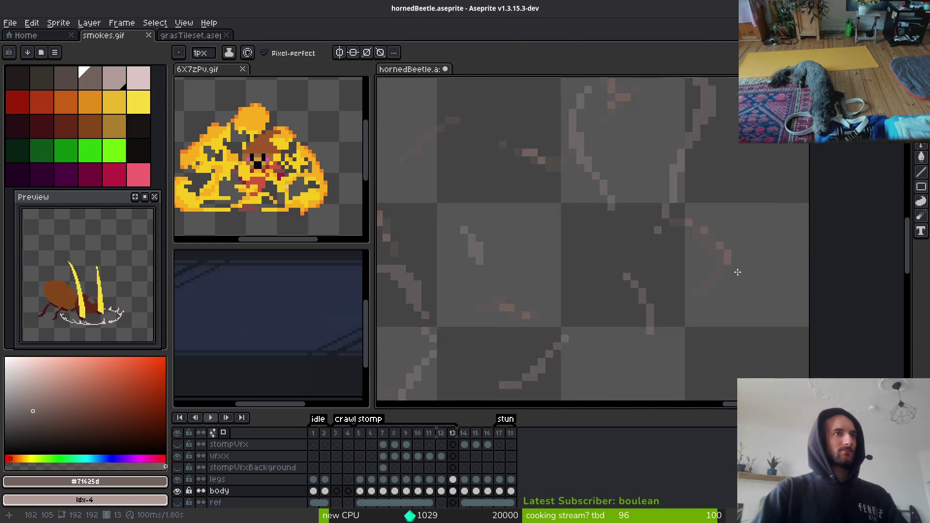
scroll(713, 219, up, 2)
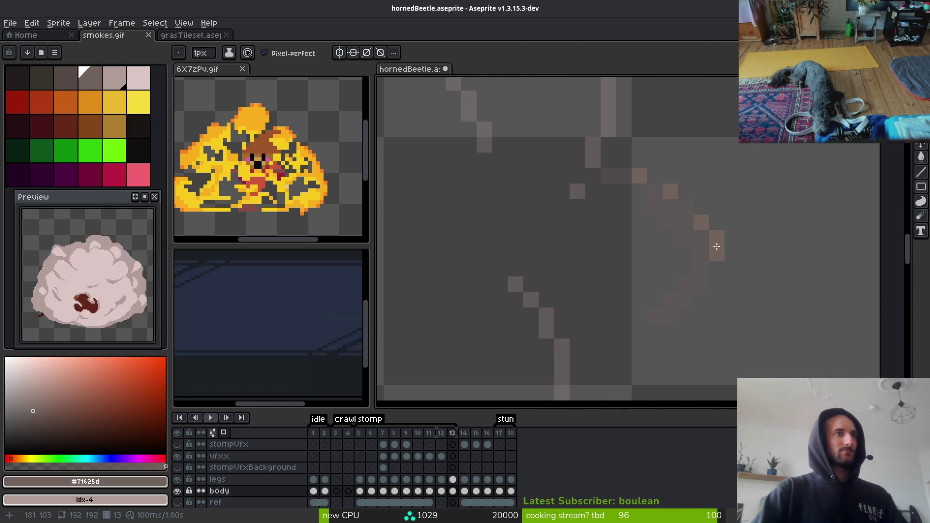
scroll(686, 300, down, 3)
scroll(664, 291, up, 2)
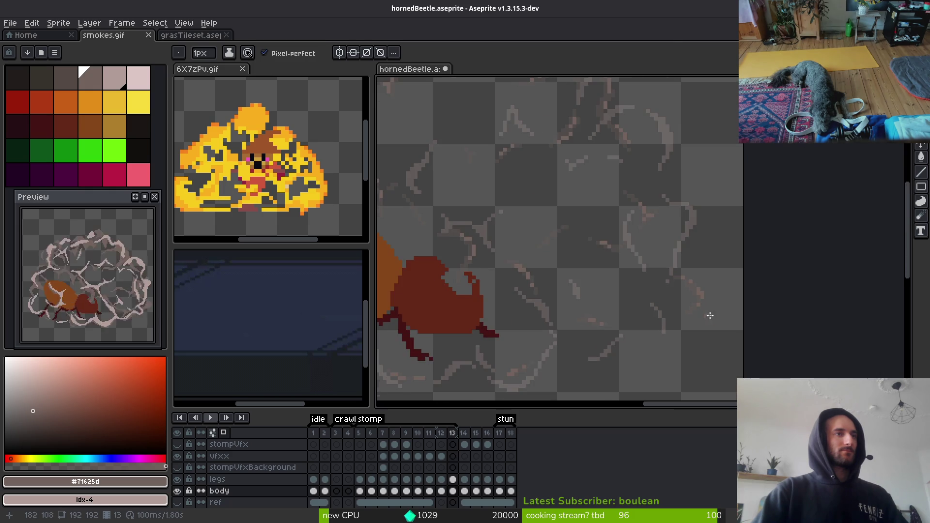
scroll(634, 258, down, 1)
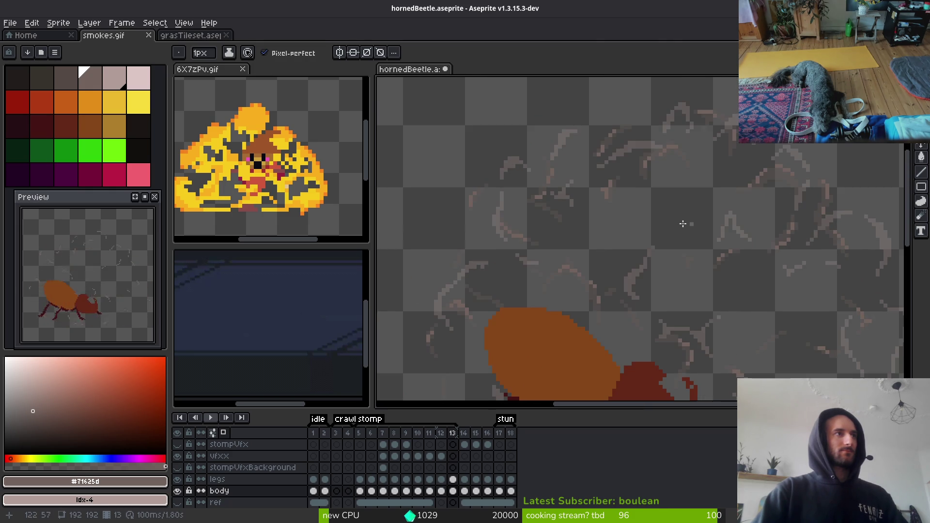
scroll(561, 258, up, 3)
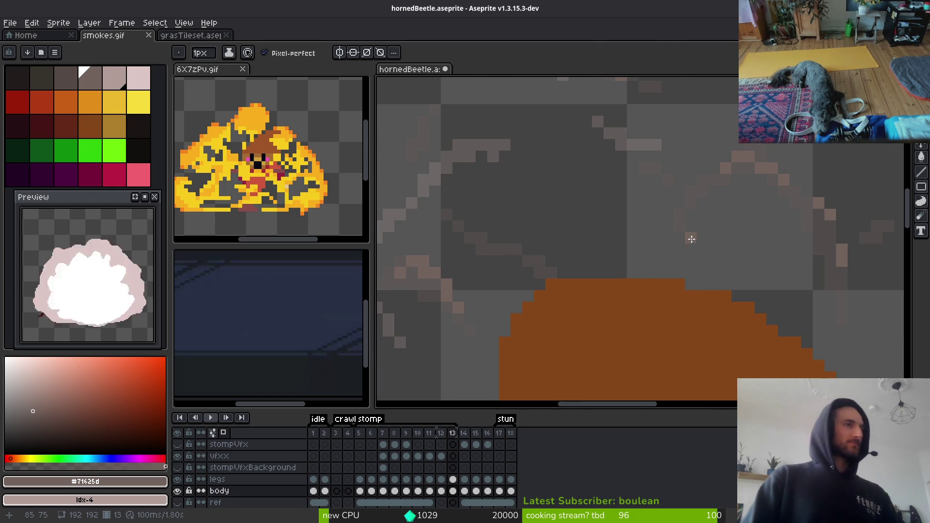
Draw light-pink diagonal highlights and single pixels along the smoke curve above the body.
drag(685, 228, 561, 202)
scroll(814, 187, up, 2)
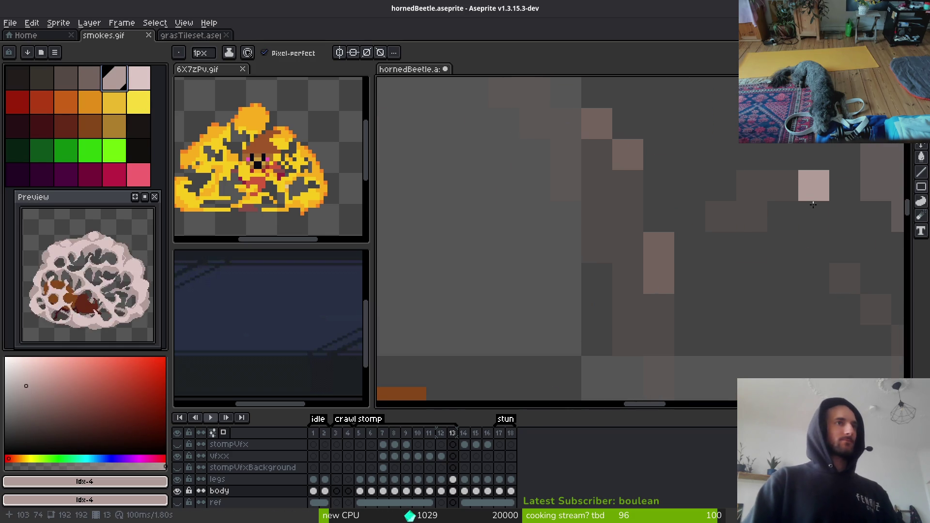
scroll(711, 297, down, 2)
scroll(764, 196, up, 3)
mouse_move(764, 197)
mouse_down()
mouse_move(688, 223)
mouse_move(630, 335)
mouse_move(731, 350)
mouse_up()
scroll(648, 252, down, 1)
scroll(732, 350, down, 3)
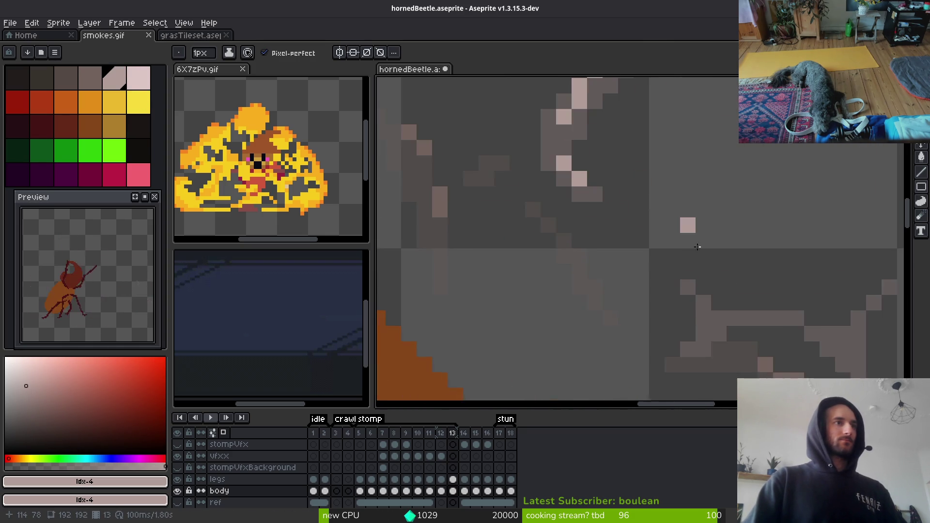
scroll(630, 242, up, 3)
click(588, 187)
drag(610, 210, 634, 211)
click(657, 258)
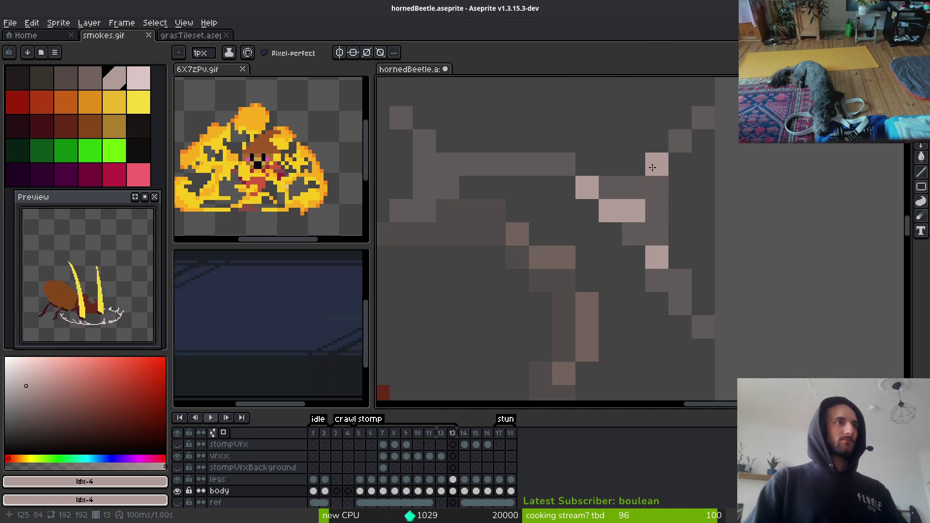
drag(448, 164, 426, 200)
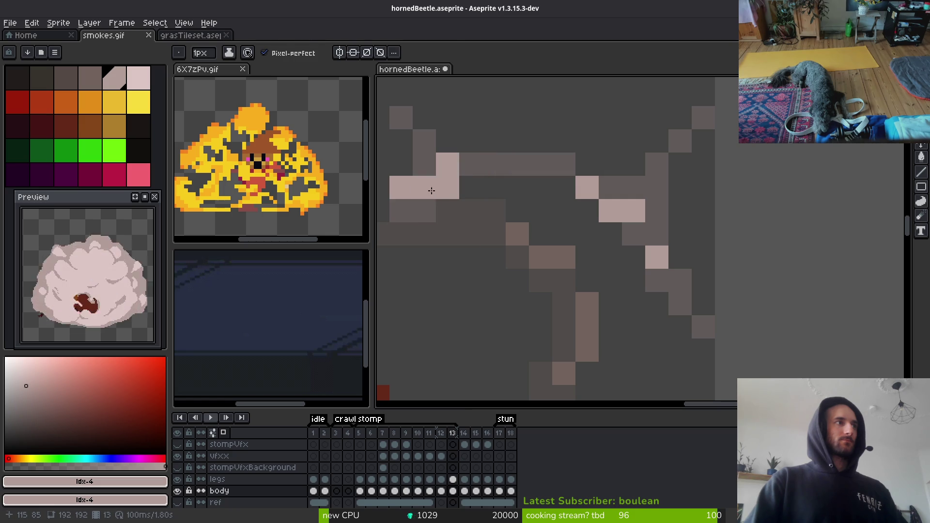
Add pink diagonal highlights down the smoke line, erasing and redrawing misplaced pixels.
key(e)
click(401, 188)
key(b)
click(424, 188)
scroll(503, 198, down, 1)
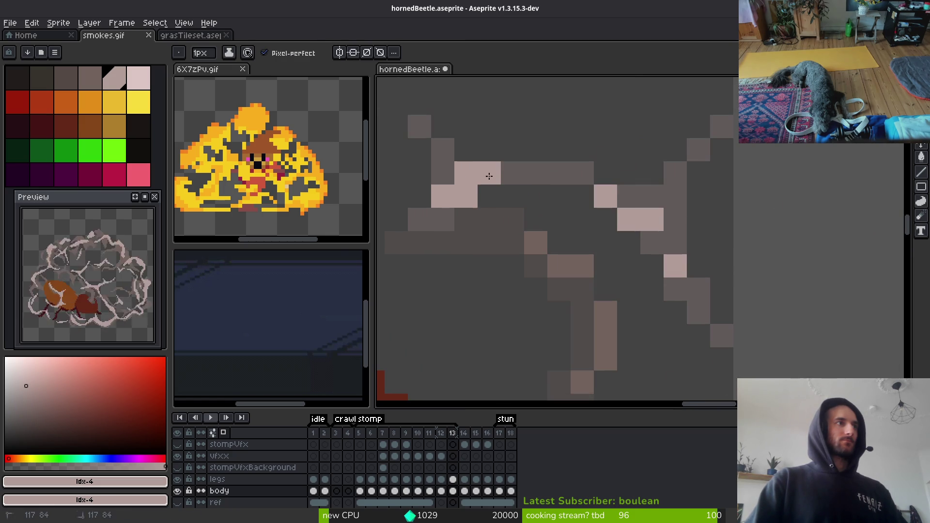
scroll(532, 208, down, 3)
scroll(543, 207, up, 2)
scroll(544, 207, up, 3)
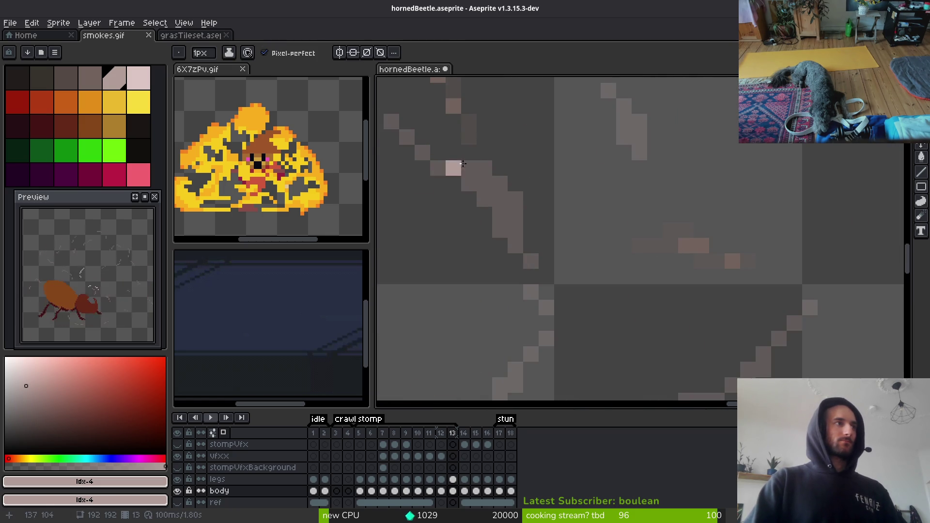
mouse_move(430, 135)
mouse_down()
mouse_move(555, 267)
mouse_move(591, 333)
mouse_up()
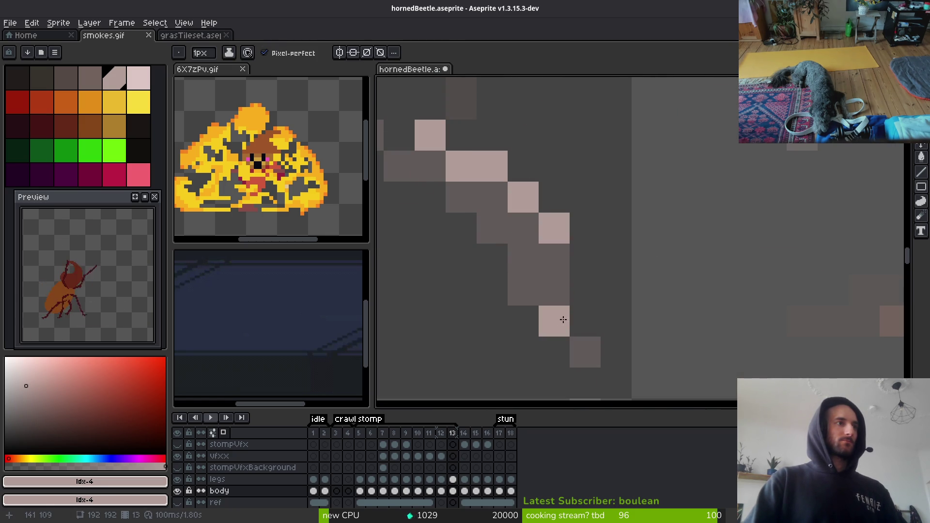
key(e)
click(430, 134)
scroll(595, 206, down, 4)
key(b)
scroll(595, 205, up, 5)
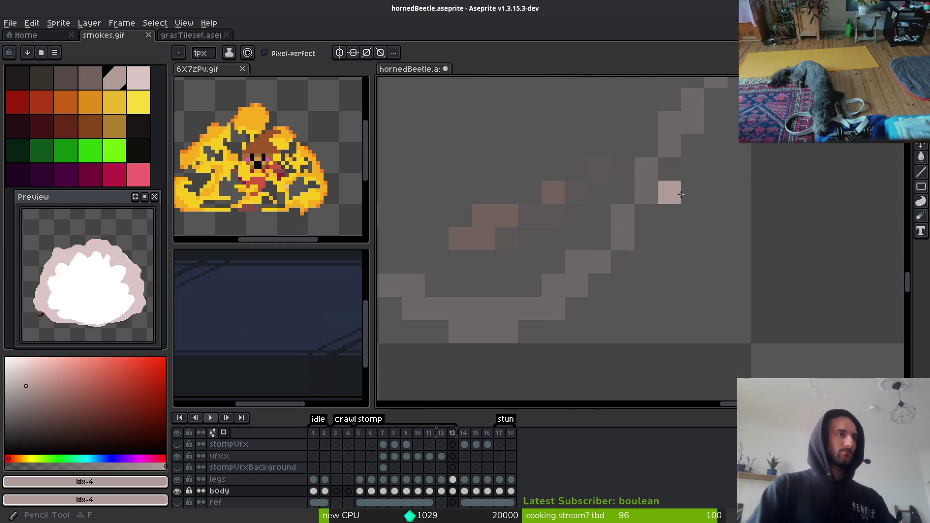
drag(576, 264, 485, 309)
key(e)
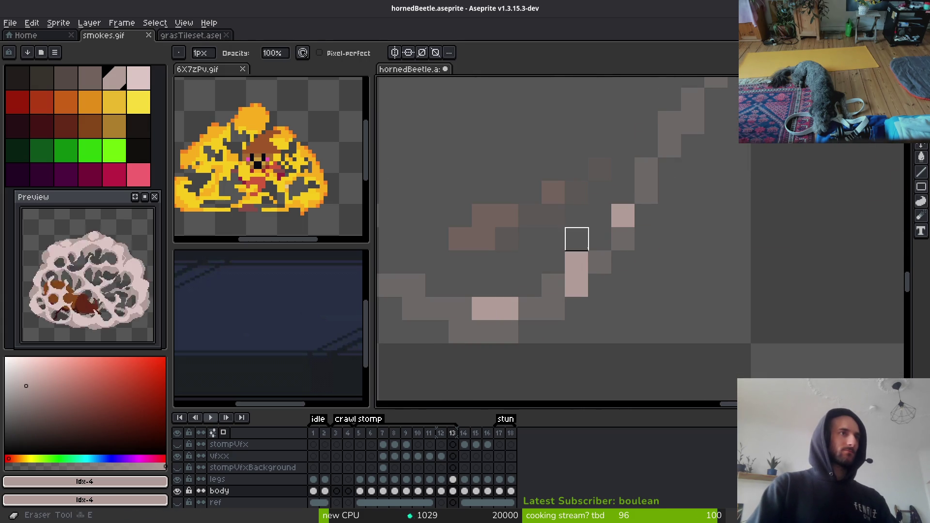
click(577, 262)
key(b)
click(553, 286)
Extend the pink highlight runs along the grey smoke curve, erasing a few pixels near the top.
scroll(731, 293, down, 3)
scroll(731, 292, up, 3)
drag(695, 179, 718, 179)
drag(649, 202, 625, 226)
scroll(631, 301, down, 1)
scroll(631, 300, down, 2)
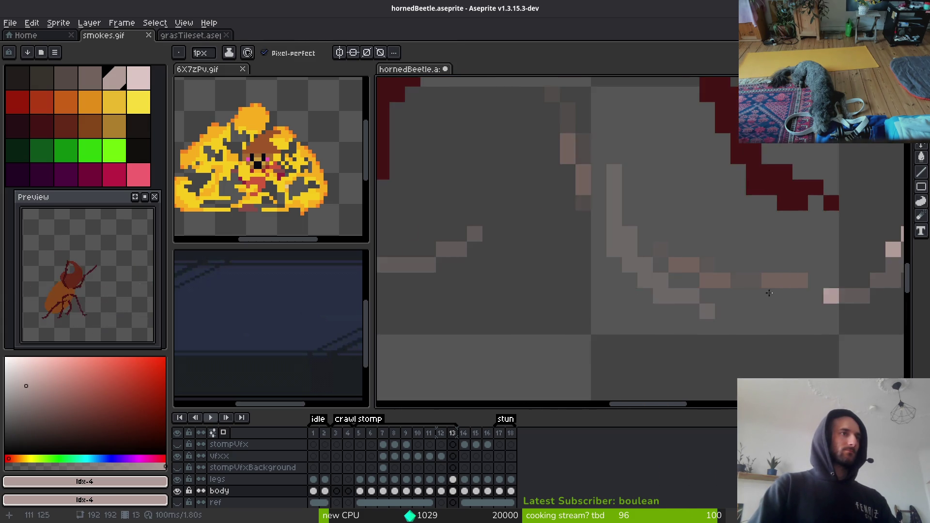
scroll(620, 252, up, 2)
drag(638, 261, 700, 319)
scroll(690, 326, down, 2)
scroll(689, 325, up, 2)
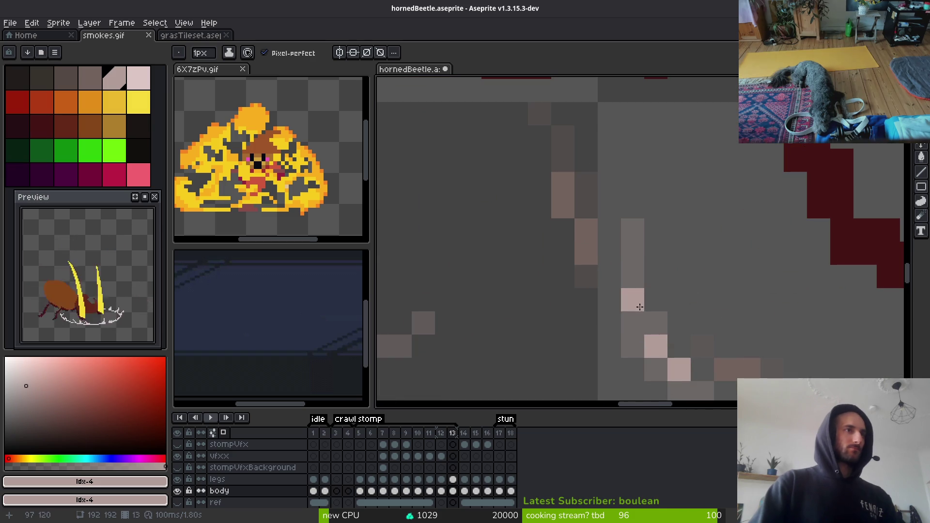
drag(633, 292, 633, 253)
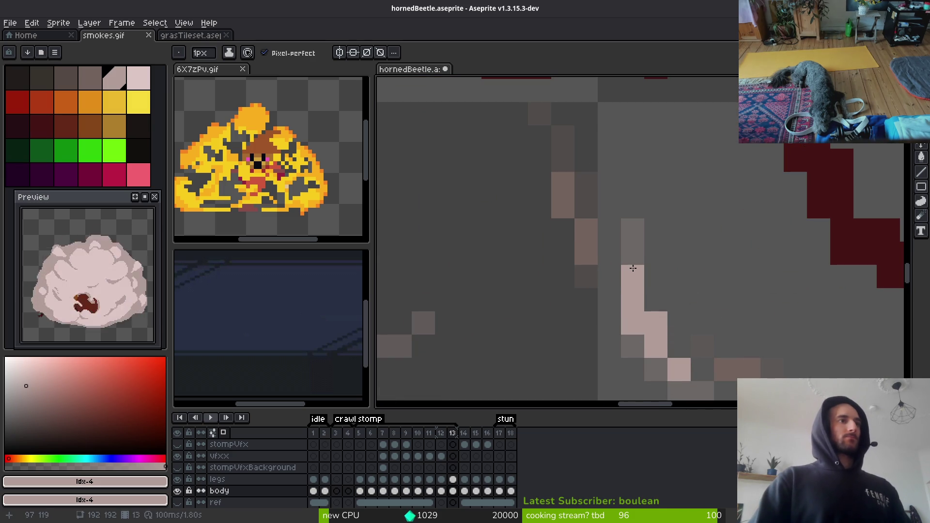
scroll(633, 254, down, 3)
scroll(609, 305, up, 3)
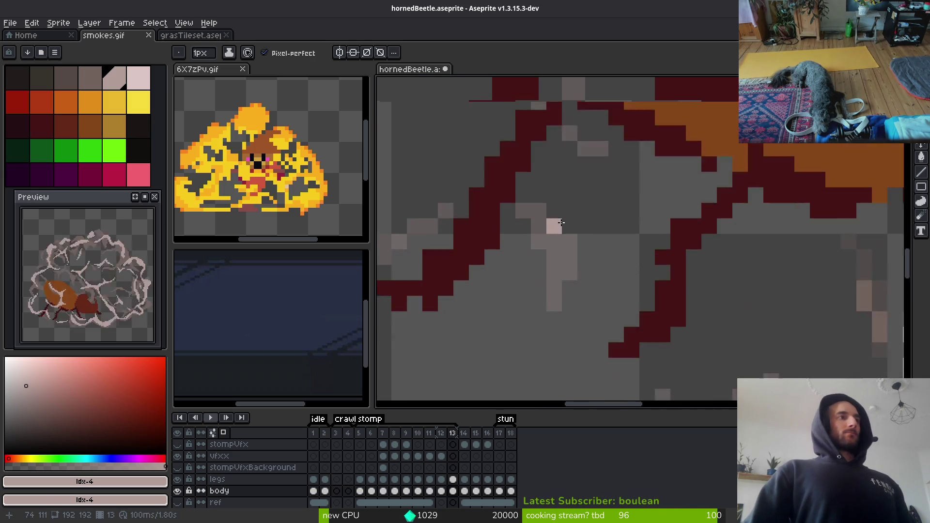
mouse_move(551, 251)
mouse_down()
mouse_move(528, 228)
mouse_move(529, 214)
mouse_up()
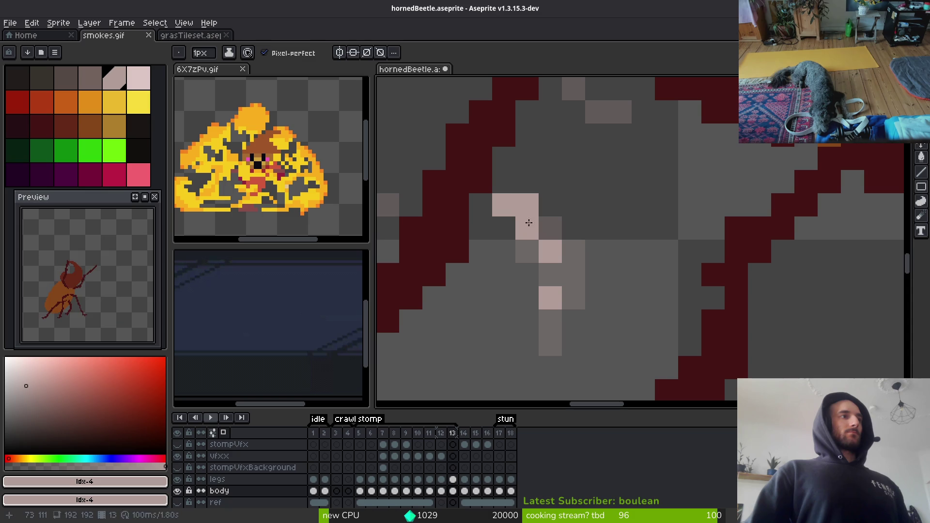
key(e)
drag(527, 208, 505, 203)
Trace pink highlight pixels along the leg edges in frame 13, undoing a stray pixel.
scroll(519, 292, down, 3)
key(b)
scroll(519, 292, up, 2)
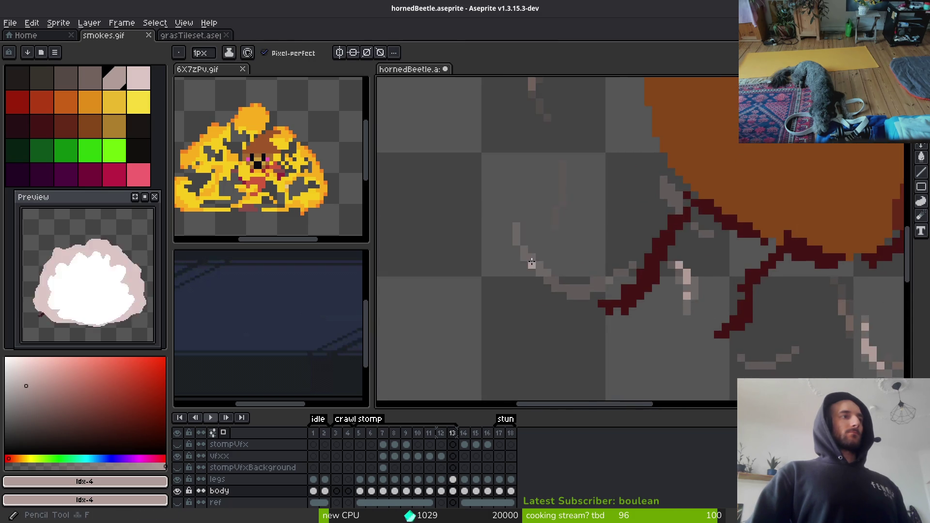
scroll(533, 271, up, 1)
scroll(669, 353, down, 2)
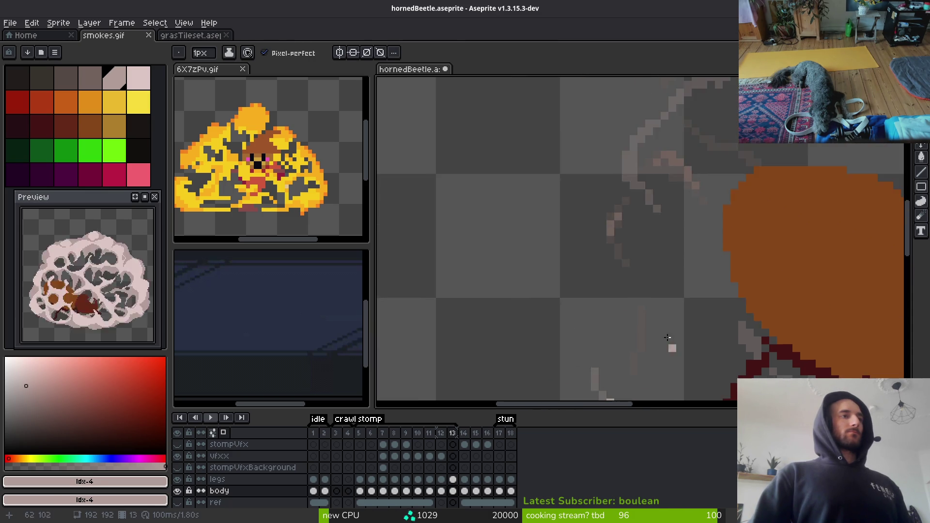
scroll(567, 211, up, 4)
drag(593, 229, 577, 303)
scroll(562, 218, down, 1)
mouse_move(560, 216)
mouse_down()
mouse_move(560, 266)
mouse_move(573, 238)
mouse_up()
scroll(573, 238, down, 3)
scroll(574, 233, up, 2)
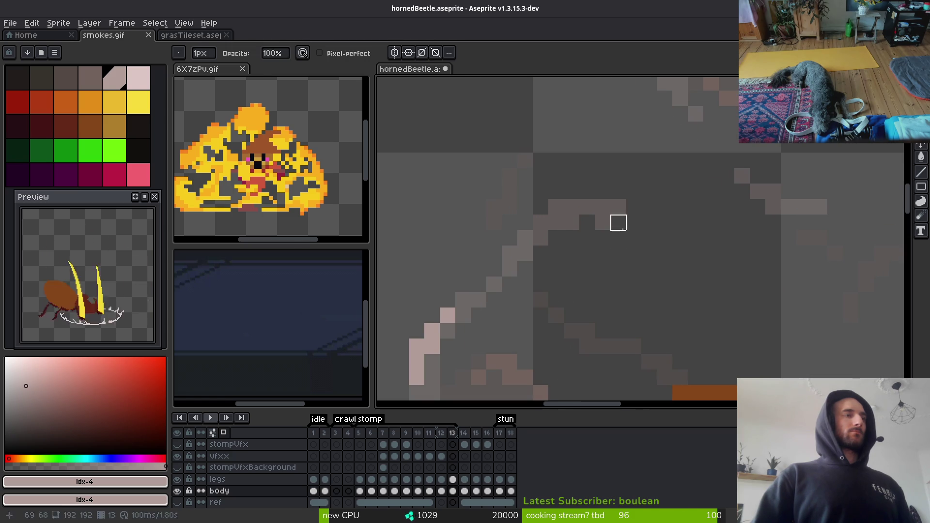
key(comma)
drag(602, 220, 609, 237)
key(ctrl+z)
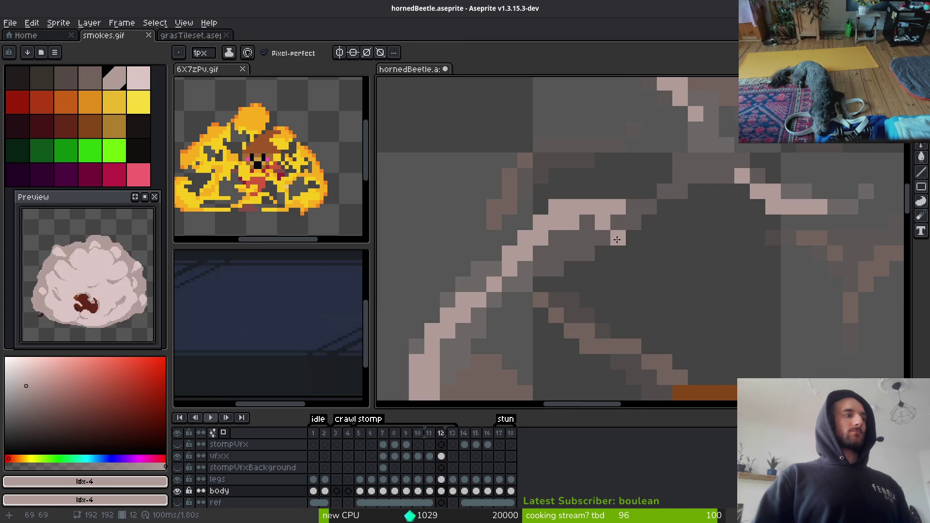
scroll(620, 247, down, 2)
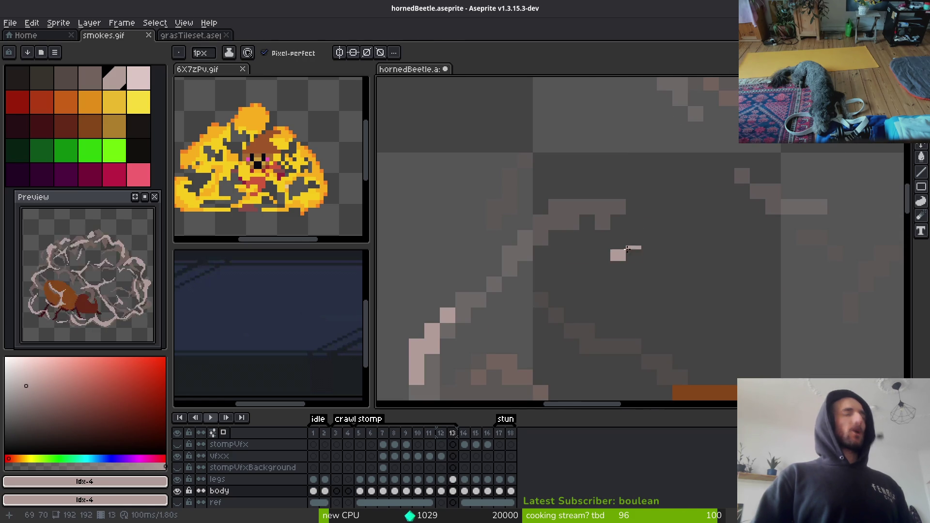
key(period)
scroll(473, 152, down, 2)
scroll(652, 164, up, 1)
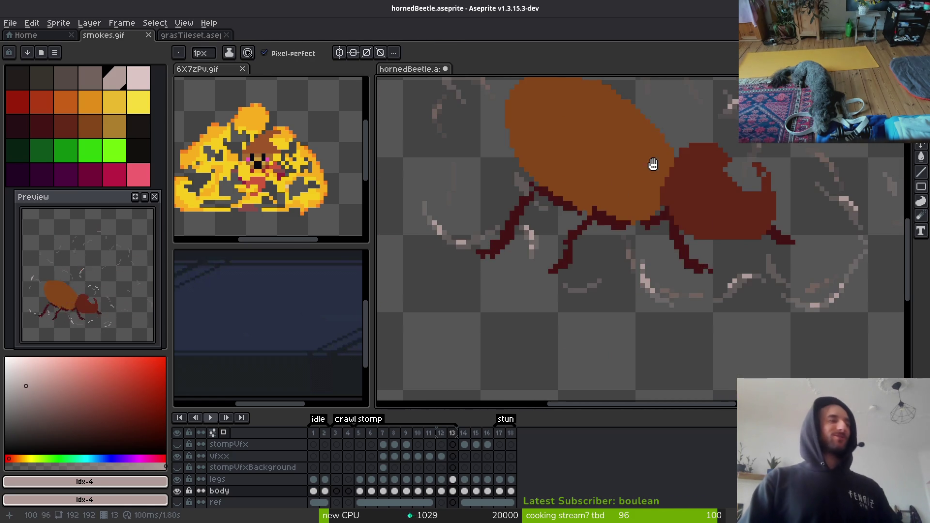
Toggle the body layer's visibility to compare the effects underneath.
click(178, 492)
click(178, 491)
click(178, 491)
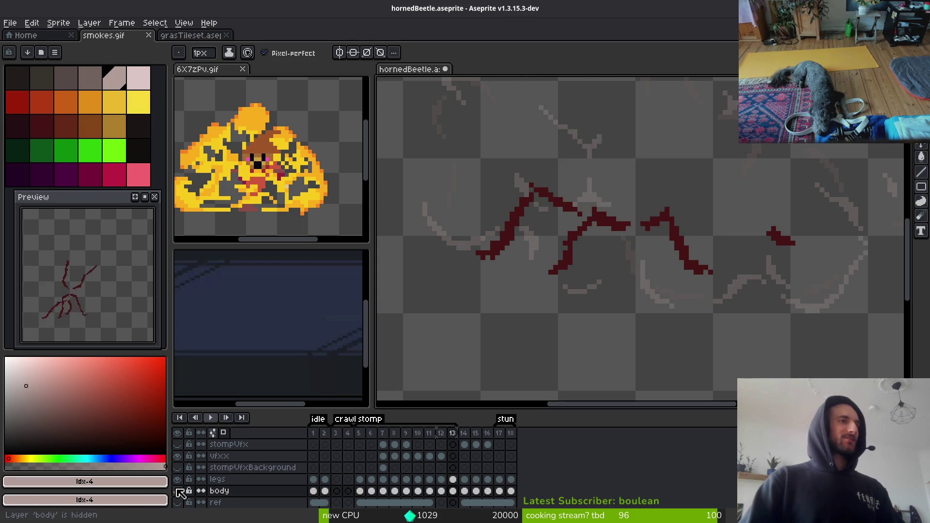
click(177, 492)
scroll(630, 307, up, 2)
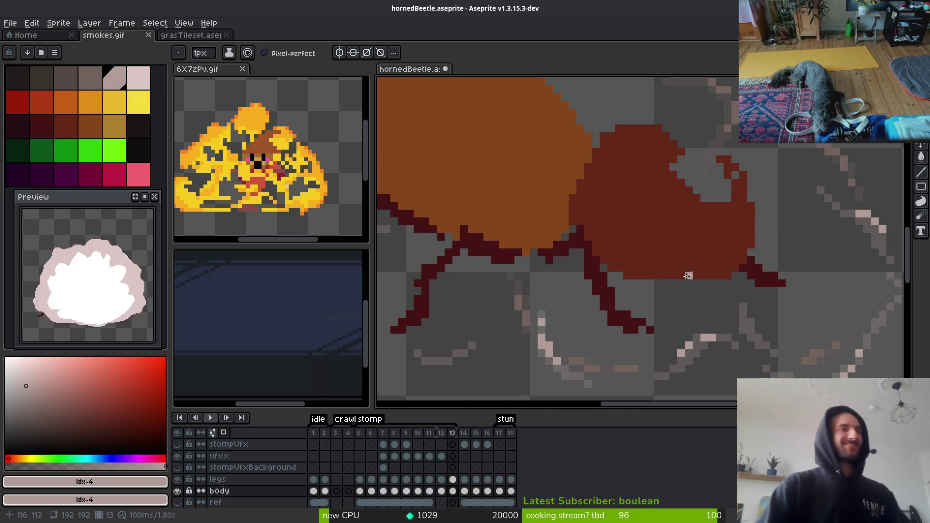
Select the smoke-mark pixels by colour with the Magic Wand, then clear the selection.
key(w)
scroll(706, 301, up, 1)
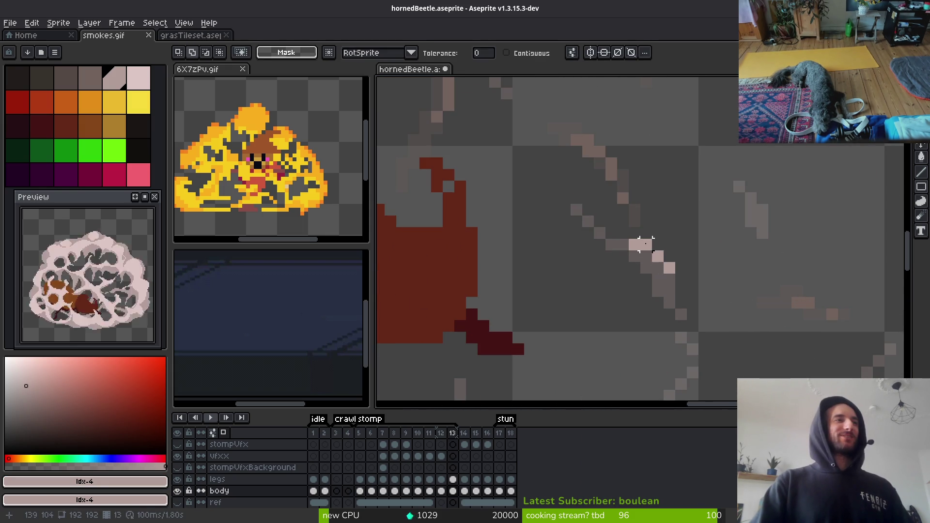
click(644, 247)
scroll(640, 245, down, 2)
scroll(589, 204, down, 1)
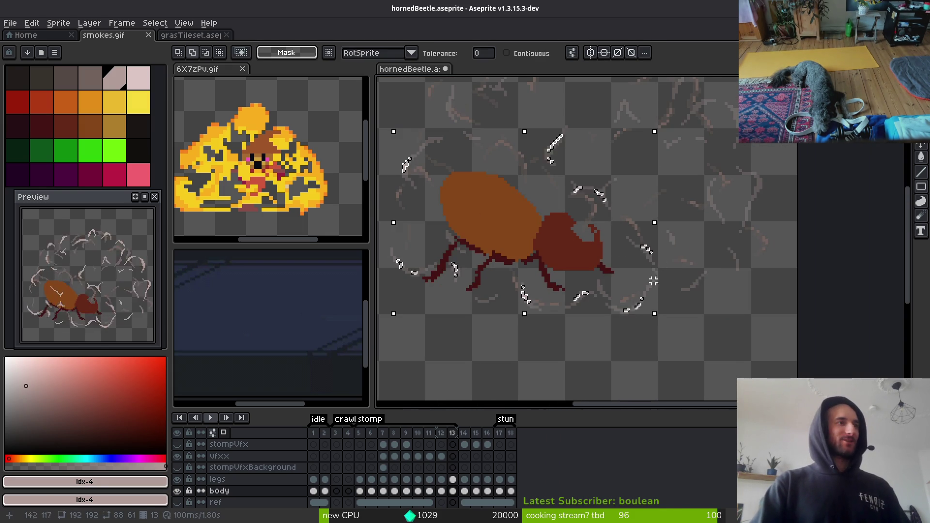
key(ctrl+d)
Make vfxx the active layer, select its contents, then deselect.
click(458, 459)
key(ctrl+t)
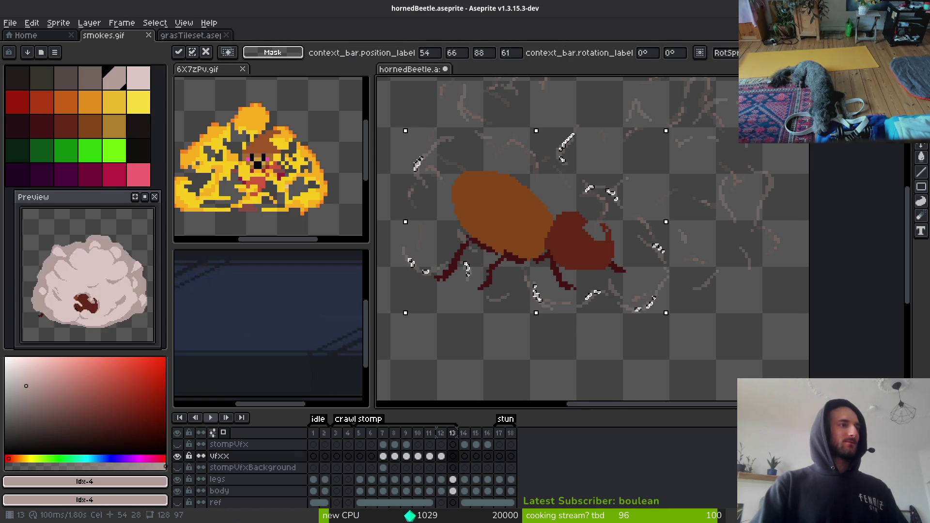
key(Return)
scroll(614, 318, up, 1)
scroll(654, 279, down, 1)
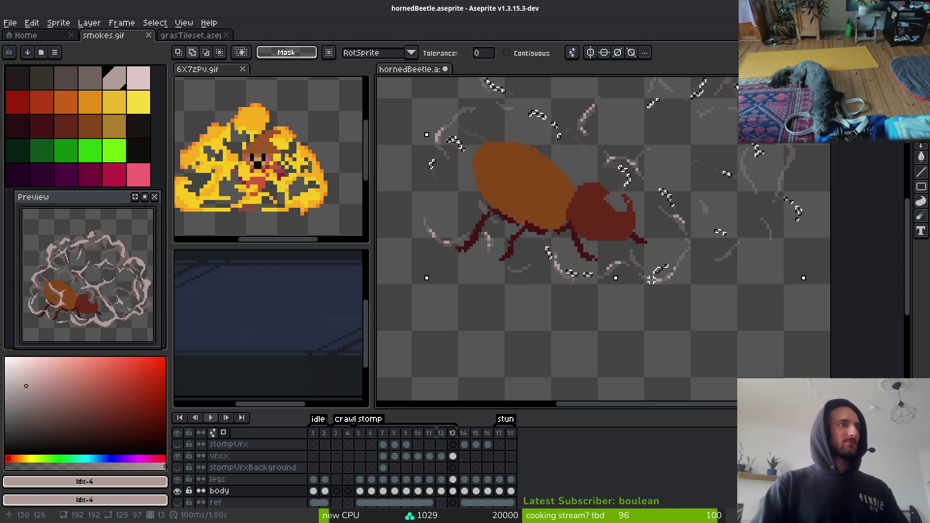
key(ctrl+d)
With the vfxx layer active, save hornedBeetle.aseprite.
click(458, 459)
key(ctrl+s)
scroll(671, 332, up, 2)
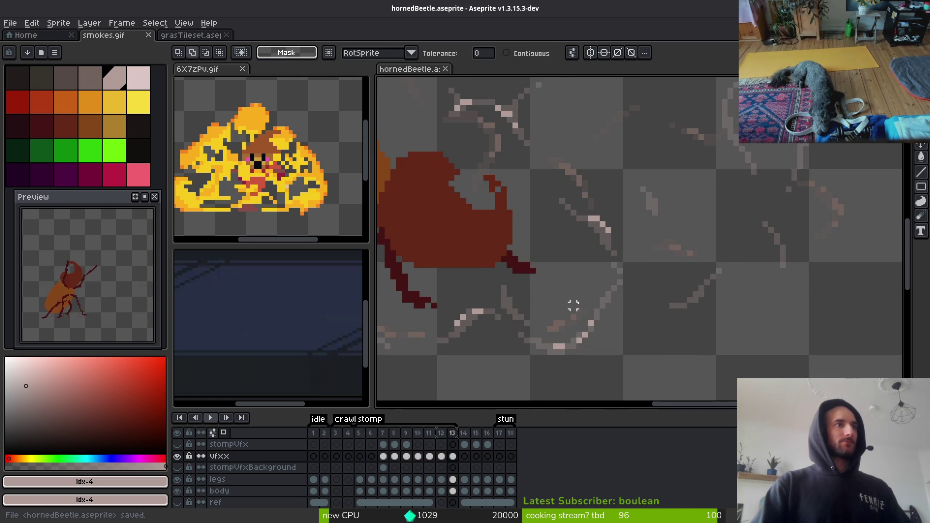
Pick up the light smoke colour #b19d99 and pencil a pixel onto the smoke mark.
alt+click(600, 216)
key(b)
scroll(555, 310, up, 2)
click(721, 255)
scroll(703, 250, up, 3)
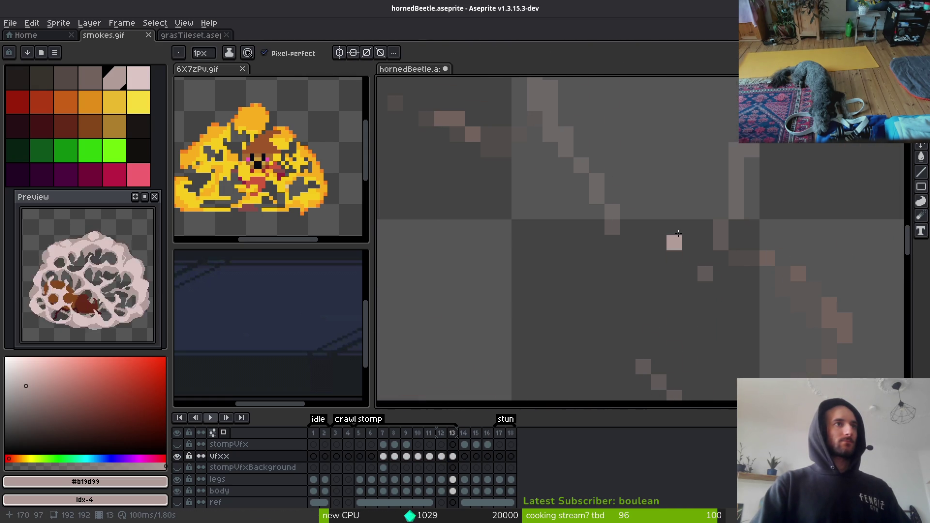
Add a short diagonal and a downward #b19d99 stroke to the vfxx smoke, undoing a stray pixel.
scroll(678, 241, down, 2)
scroll(750, 304, up, 2)
scroll(589, 264, up, 2)
mouse_move(496, 232)
mouse_down()
mouse_move(572, 306)
mouse_move(526, 272)
mouse_move(517, 235)
mouse_move(443, 240)
mouse_move(538, 301)
mouse_up()
scroll(591, 255, down, 1)
scroll(608, 309, down, 2)
scroll(650, 305, up, 1)
scroll(669, 270, up, 2)
drag(668, 266, 687, 324)
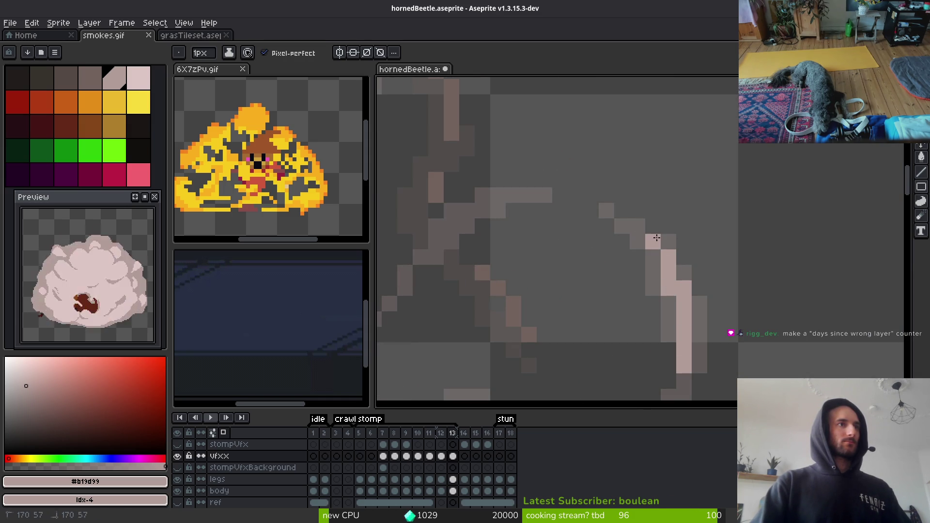
scroll(673, 289, down, 3)
scroll(673, 289, left, 2)
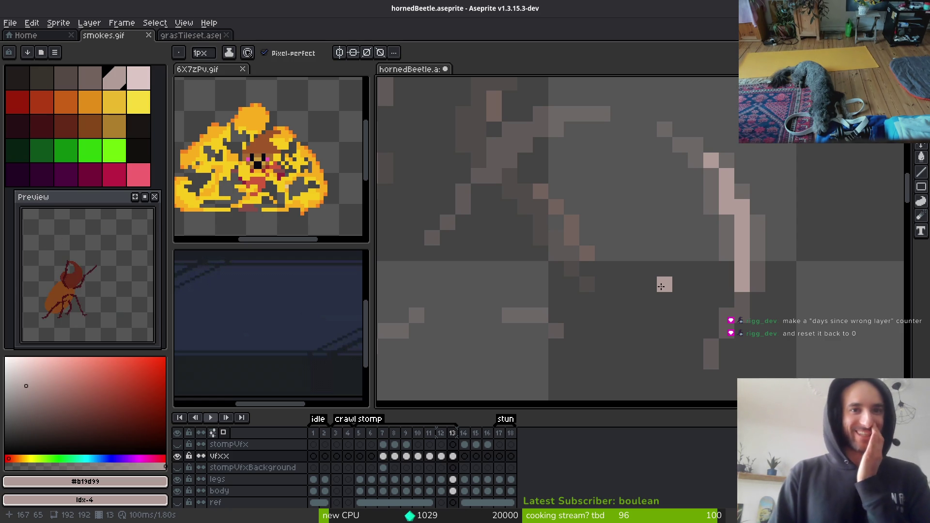
key(ctrl+z)
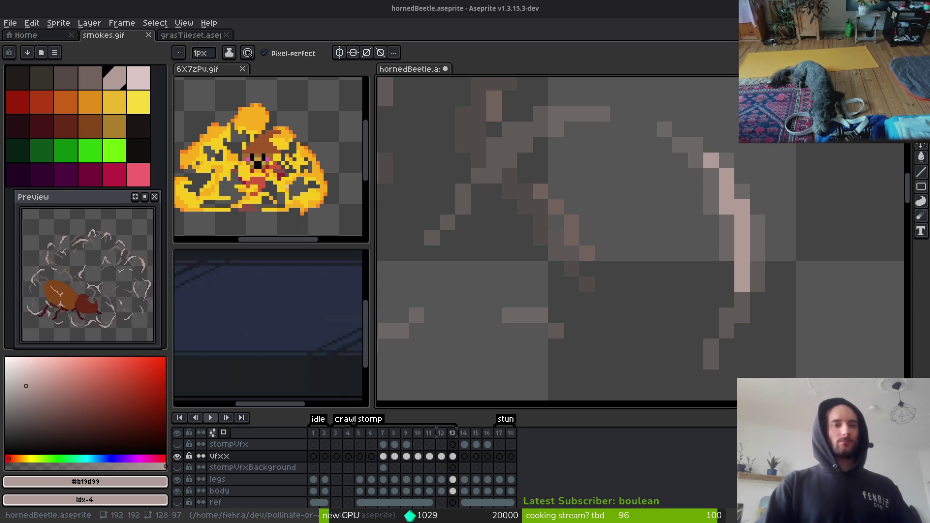
Draw a diagonal #b19d99 stroke across a smoke wisp.
scroll(624, 271, up, 2)
scroll(610, 256, down, 4)
scroll(629, 249, up, 5)
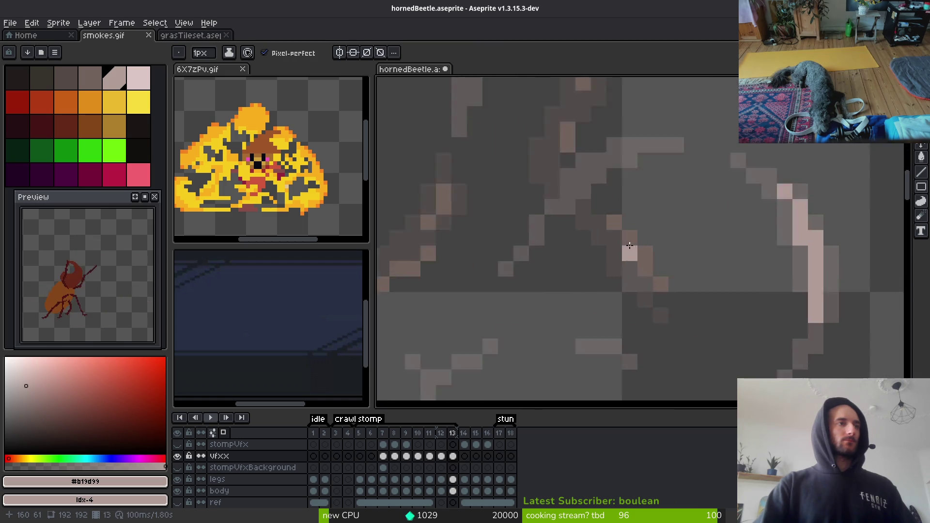
mouse_move(744, 222)
mouse_down()
mouse_move(649, 223)
mouse_move(593, 281)
mouse_move(612, 262)
mouse_up()
scroll(650, 315, down, 3)
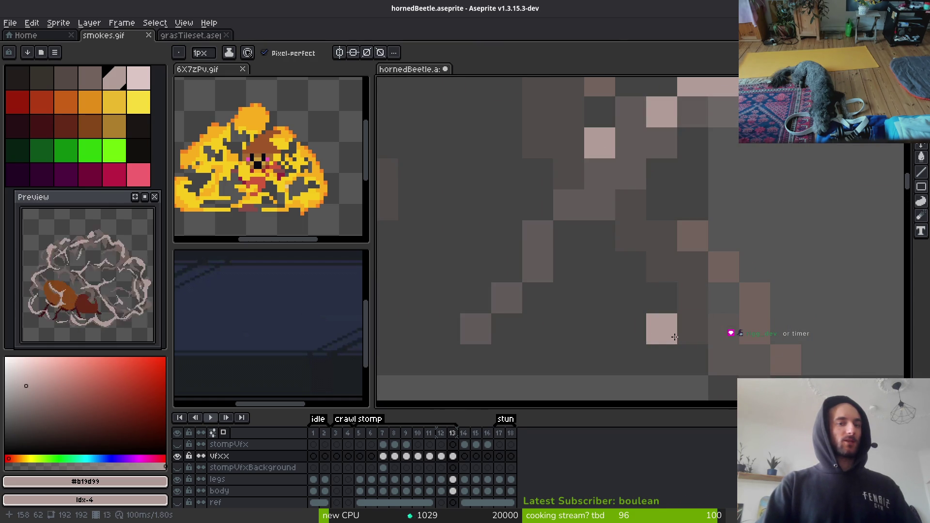
scroll(675, 337, down, 2)
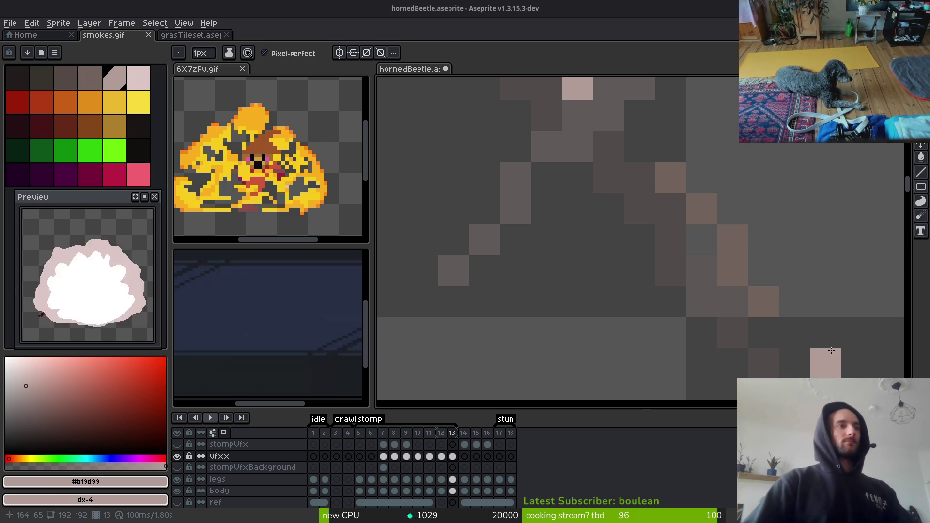
Add light diagonal pixel lines running down-left and up-right along the smoke.
scroll(613, 216, down, 5)
scroll(613, 216, up, 4)
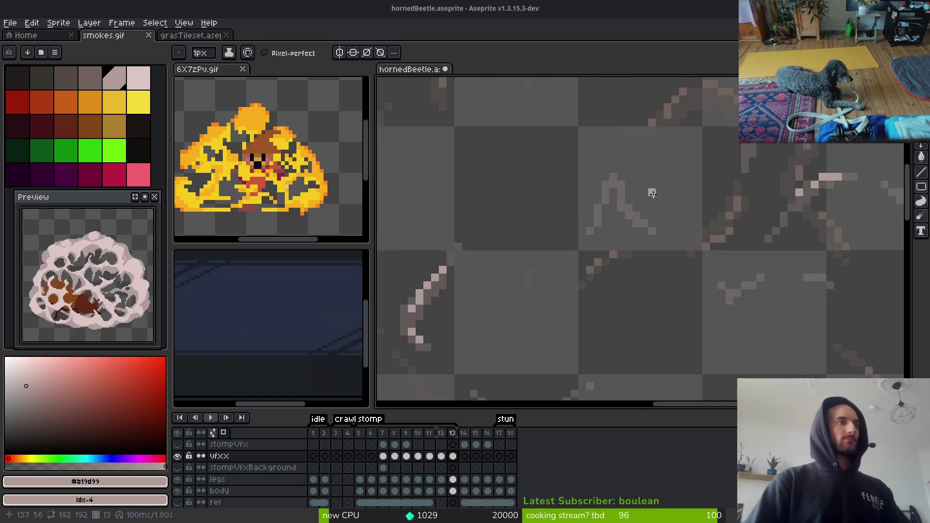
click(591, 154)
drag(592, 165, 641, 285)
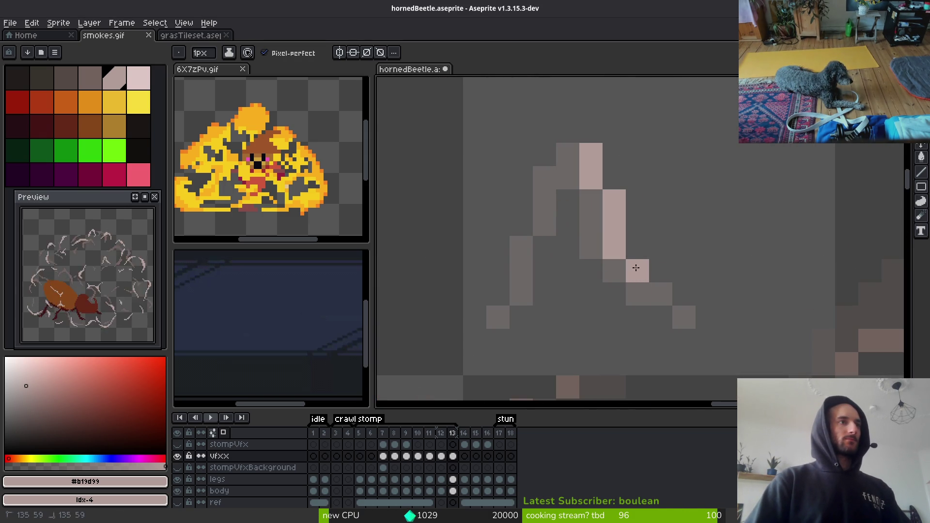
scroll(612, 206, down, 5)
scroll(644, 274, down, 2)
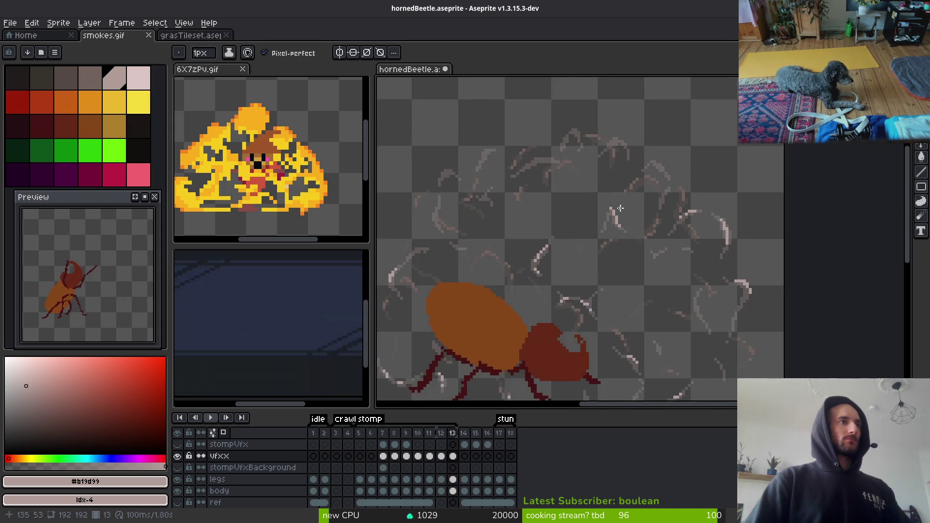
scroll(644, 209, up, 4)
drag(652, 206, 614, 250)
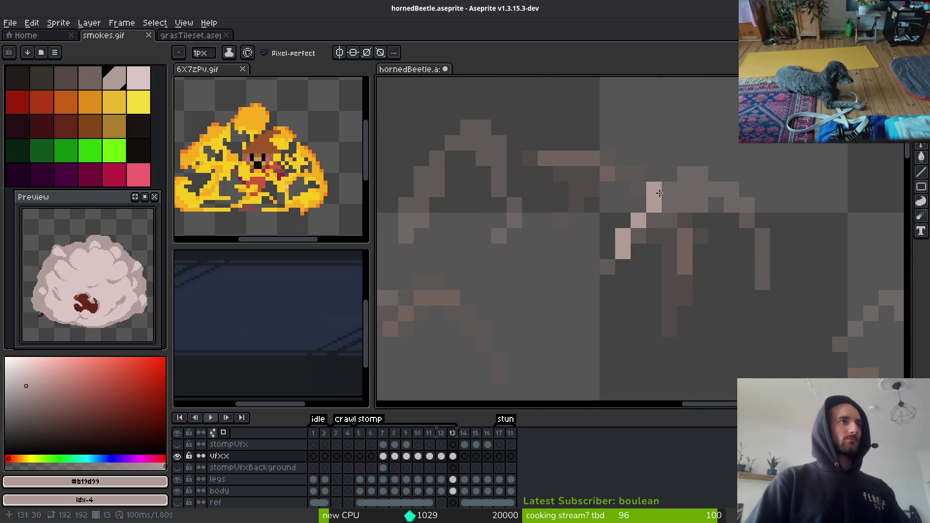
drag(639, 205, 671, 189)
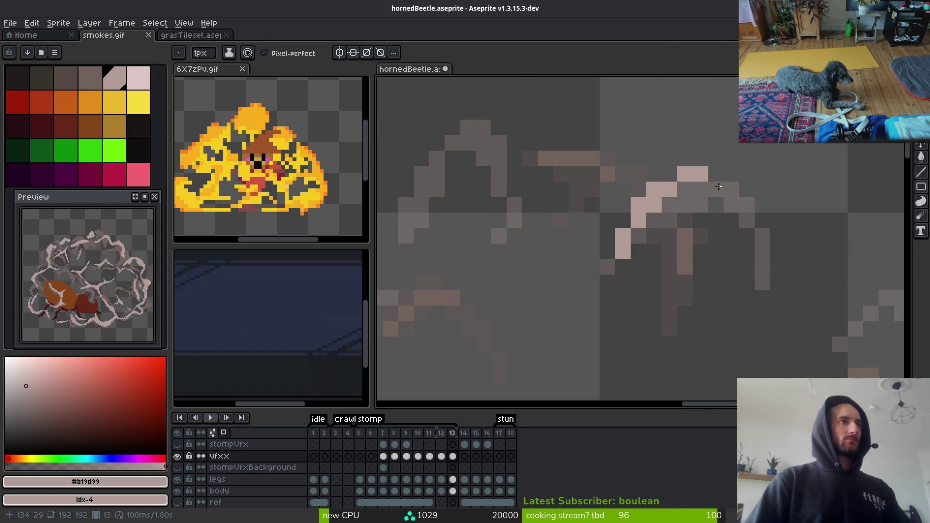
Bring another wisp into view and add a thickened diagonal run of light pixels.
drag(407, 219, 621, 241)
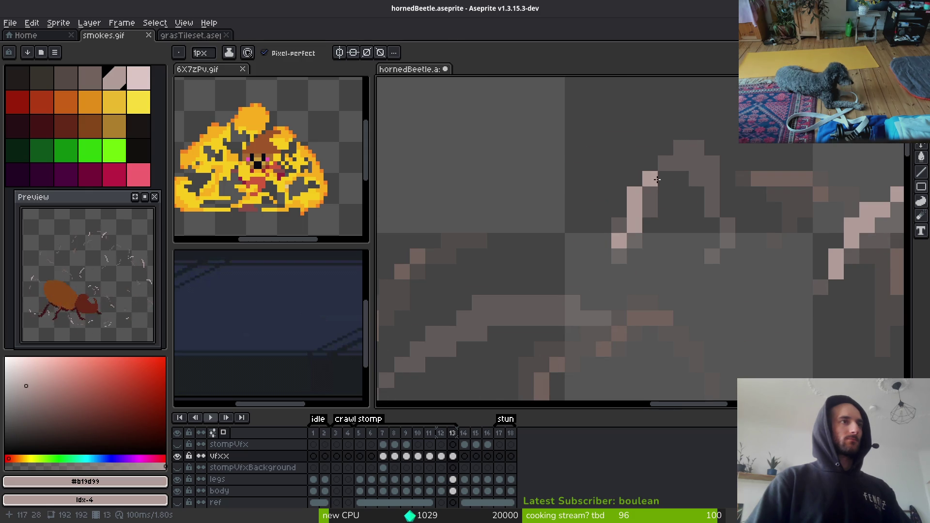
scroll(721, 271, down, 4)
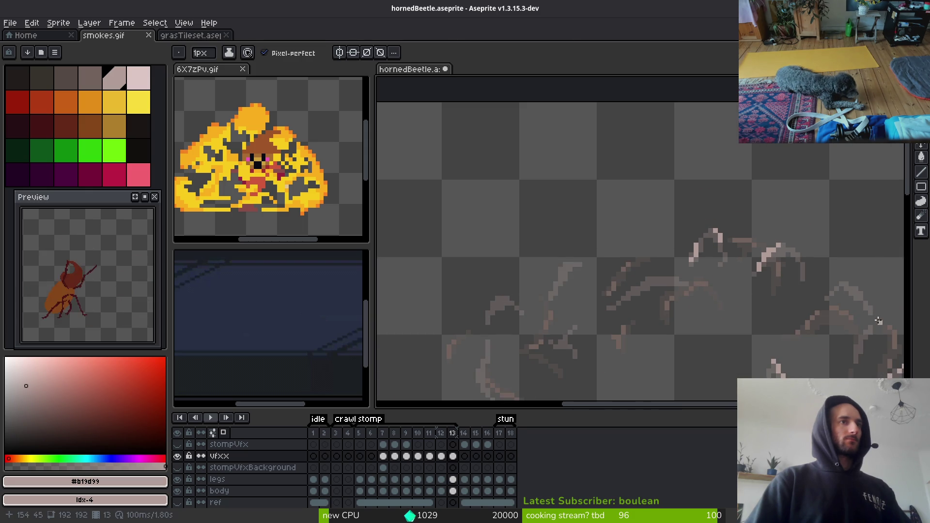
scroll(721, 270, up, 5)
drag(713, 207, 808, 290)
click(759, 230)
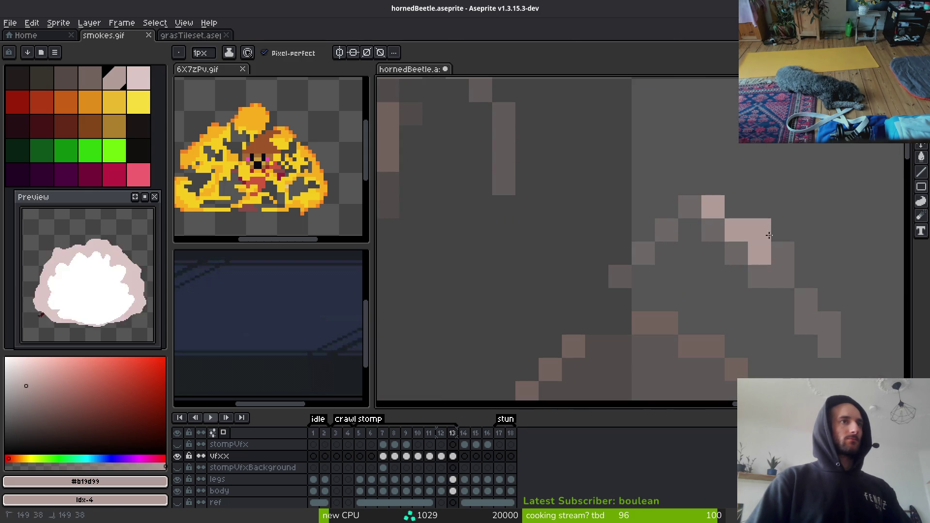
drag(782, 254, 783, 277)
Draw stair-stepped light lines and pink highlight pixels along the next smoke stroke.
key(e)
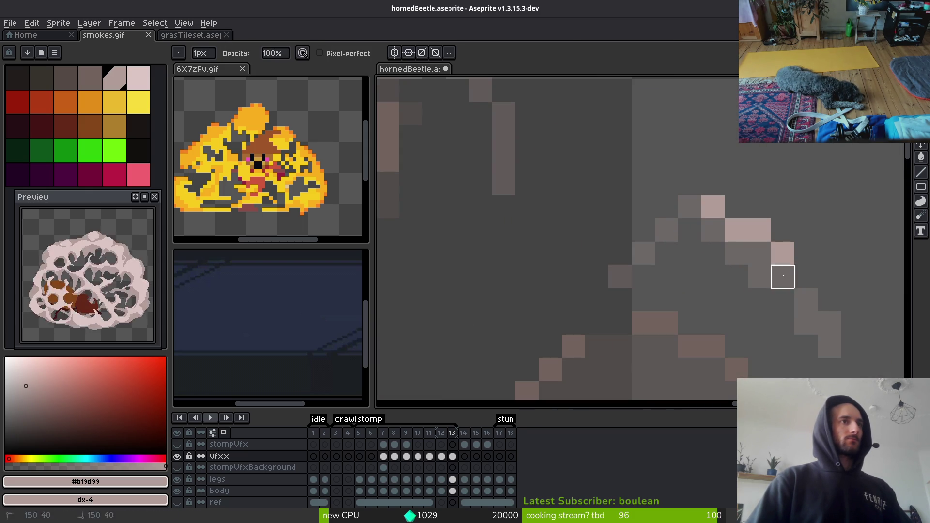
scroll(783, 276, down, 3)
key(b)
scroll(801, 230, down, 2)
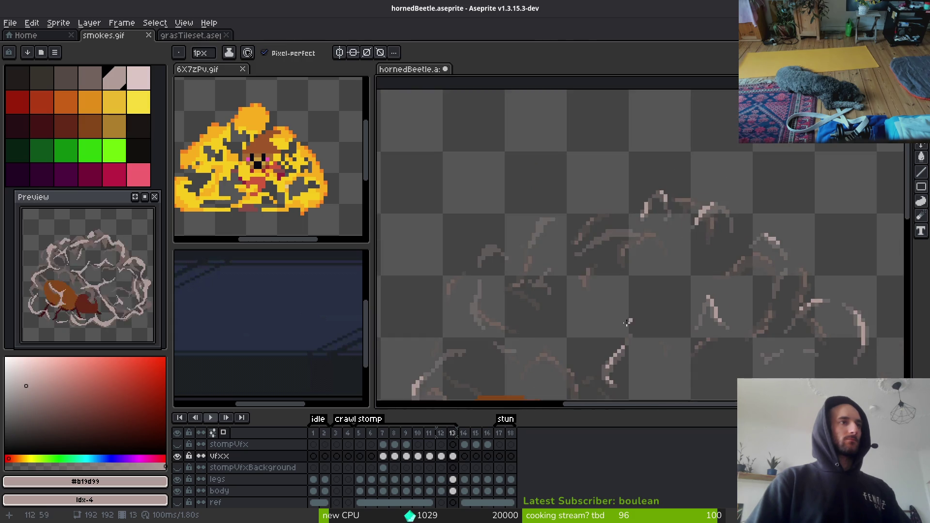
scroll(725, 238, up, 4)
drag(688, 207, 603, 235)
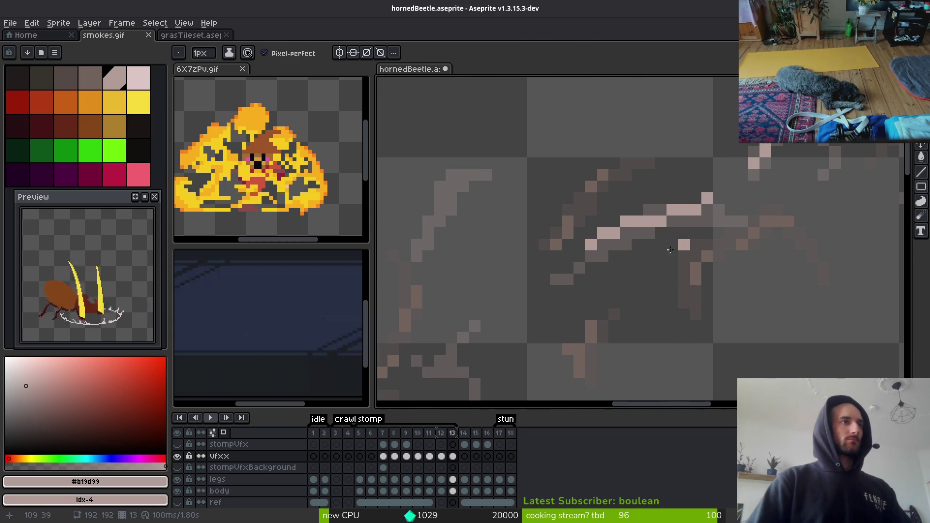
drag(521, 209, 683, 180)
drag(639, 144, 599, 206)
drag(603, 167, 620, 146)
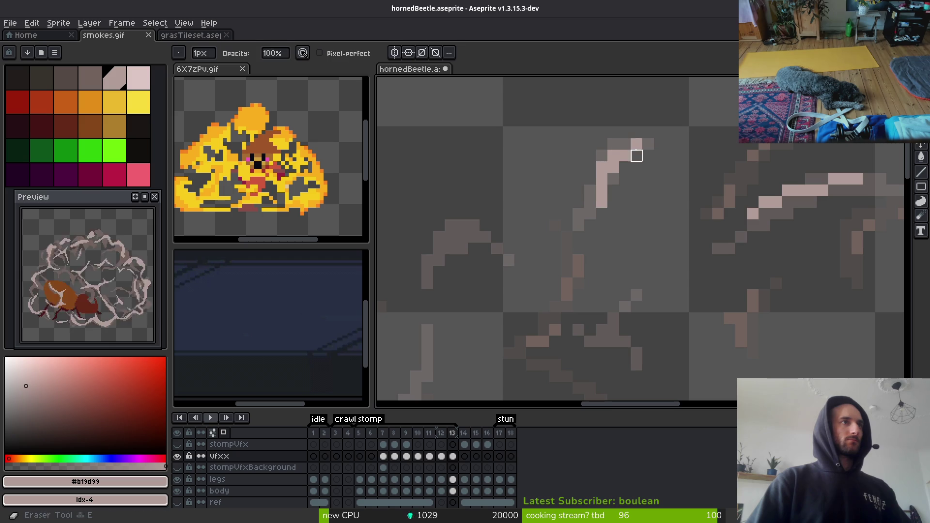
Place one more light #b19d99 pixel on the curved smoke stroke.
scroll(640, 243, down, 3)
scroll(640, 243, up, 3)
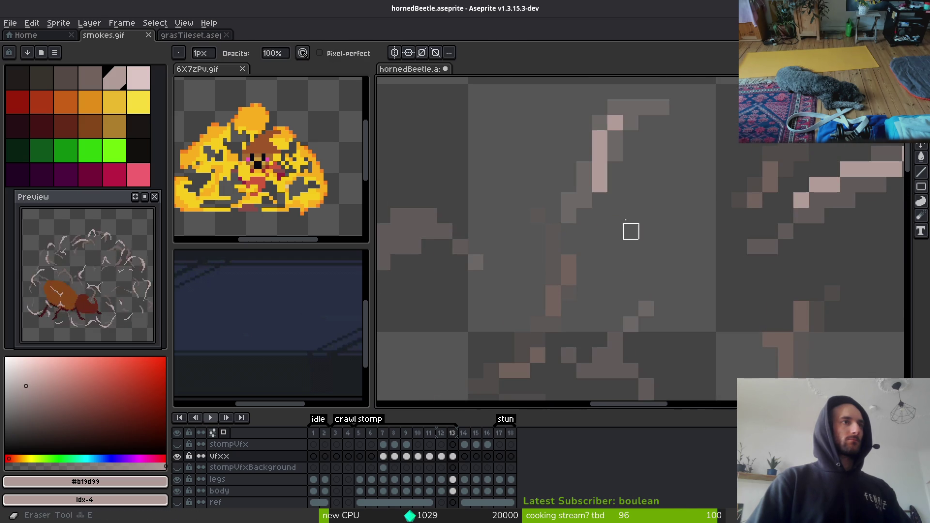
scroll(601, 182, down, 3)
scroll(596, 213, up, 3)
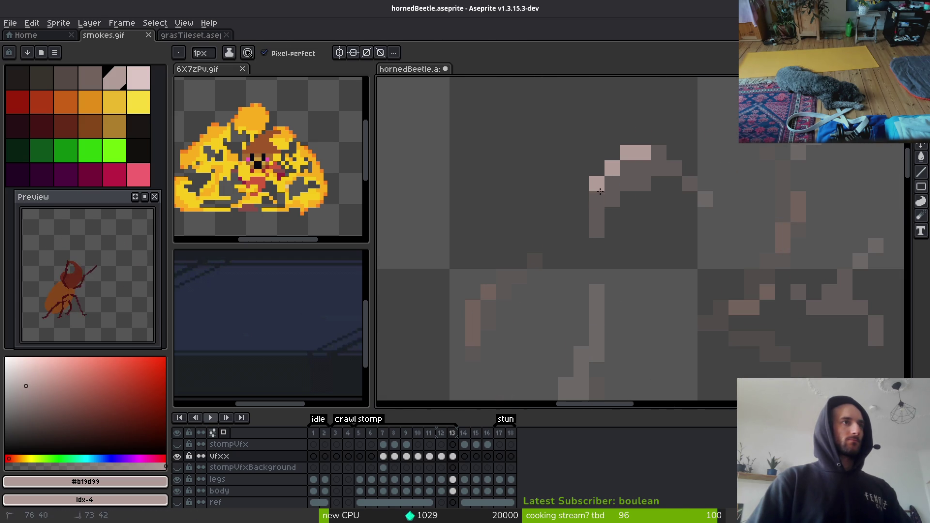
scroll(663, 273, down, 3)
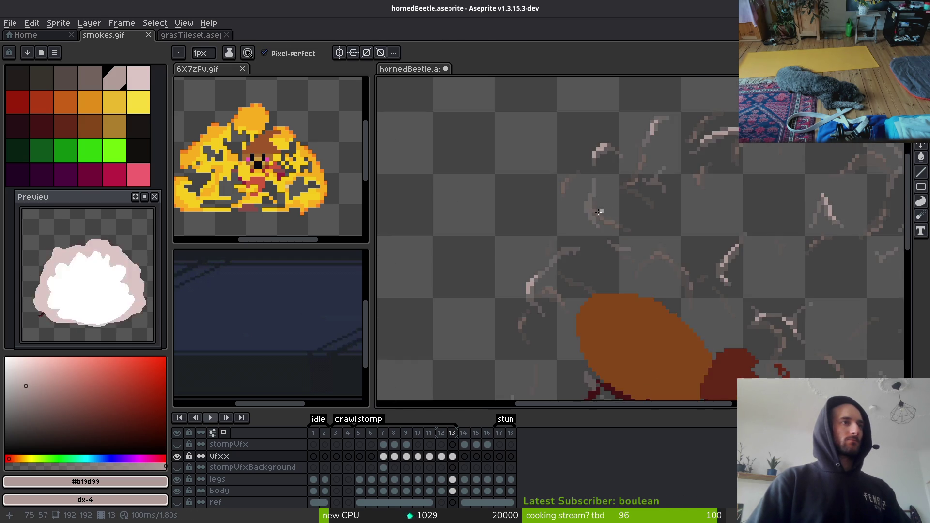
scroll(601, 210, up, 3)
click(567, 194)
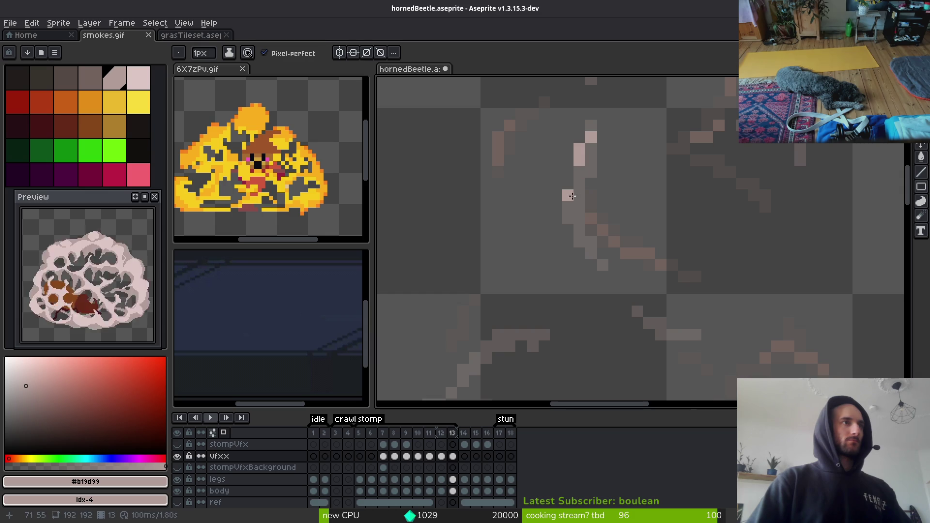
scroll(600, 232, down, 6)
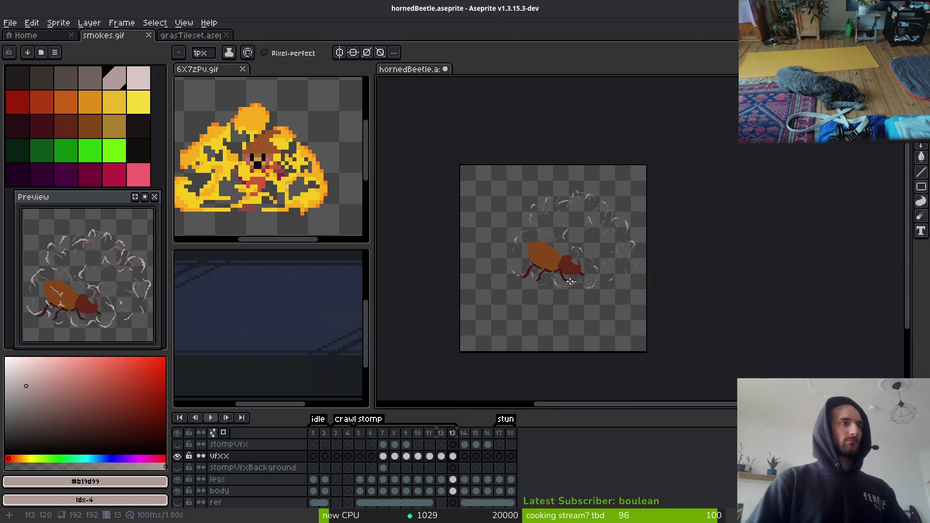
Save hornedBeetle and shift the canvas view to the right.
scroll(596, 273, up, 3)
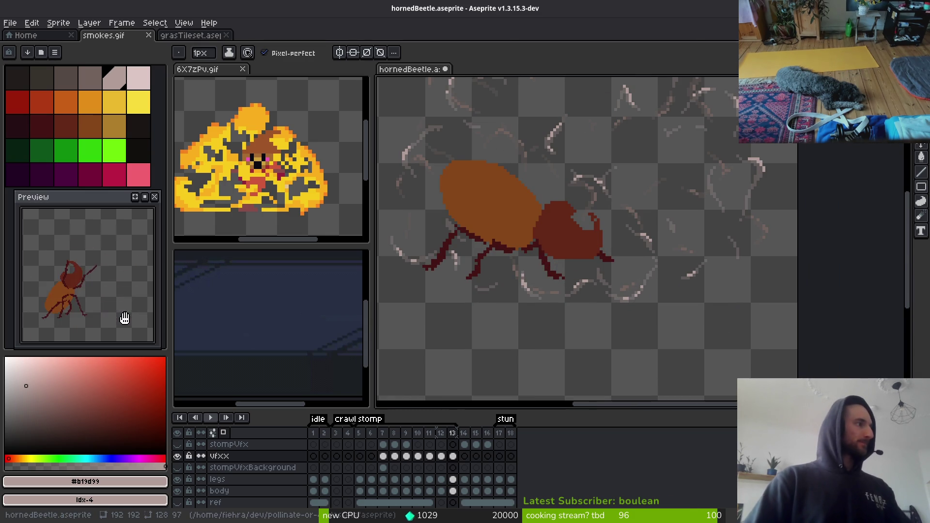
key(ctrl+s)
drag(514, 258, 554, 264)
scroll(553, 264, down, 3)
scroll(608, 266, up, 5)
Step through the frames to frame 15 and back to frame 13 to check the animation.
key(Right)
key(Right)
key(Right)
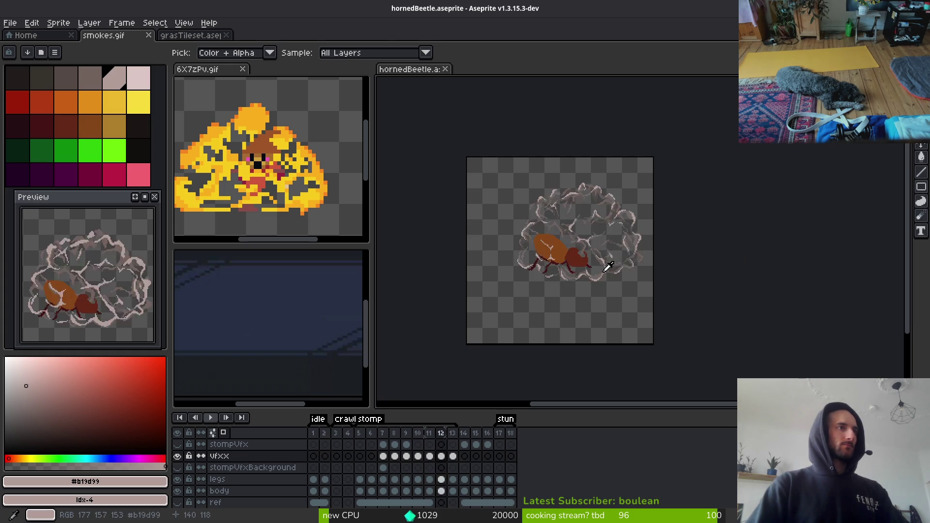
click(475, 445)
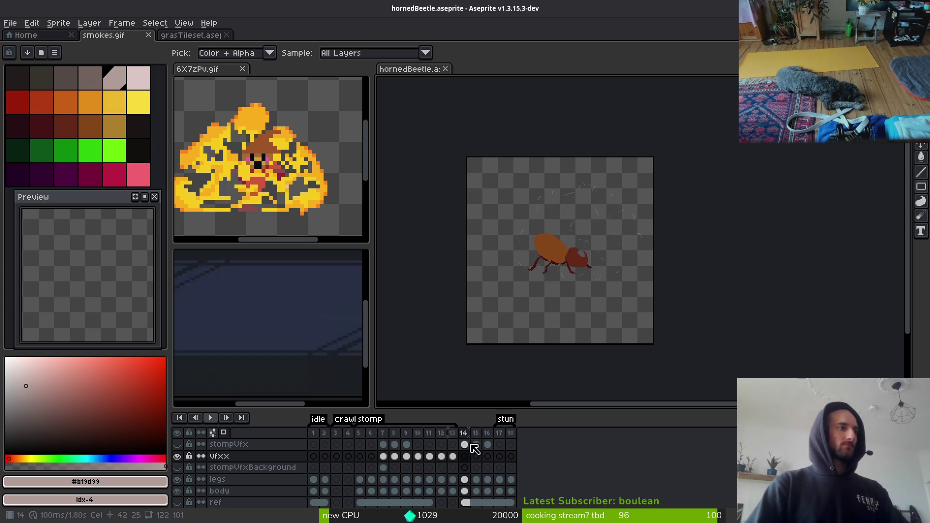
key(Left)
key(Left)
scroll(420, 453, up, 1)
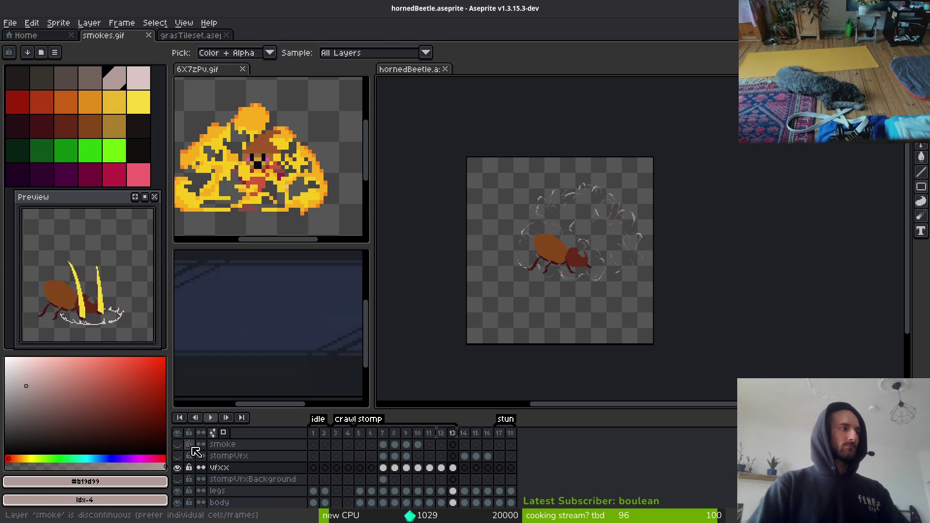
Delete the smoke layer, undo it, then make the smoke and vfxx layers visible.
click(229, 451)
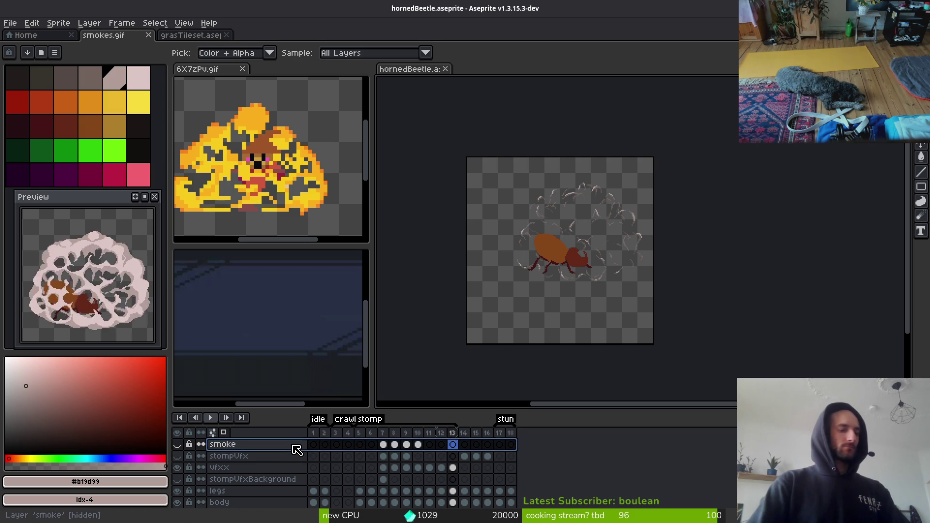
key(Delete)
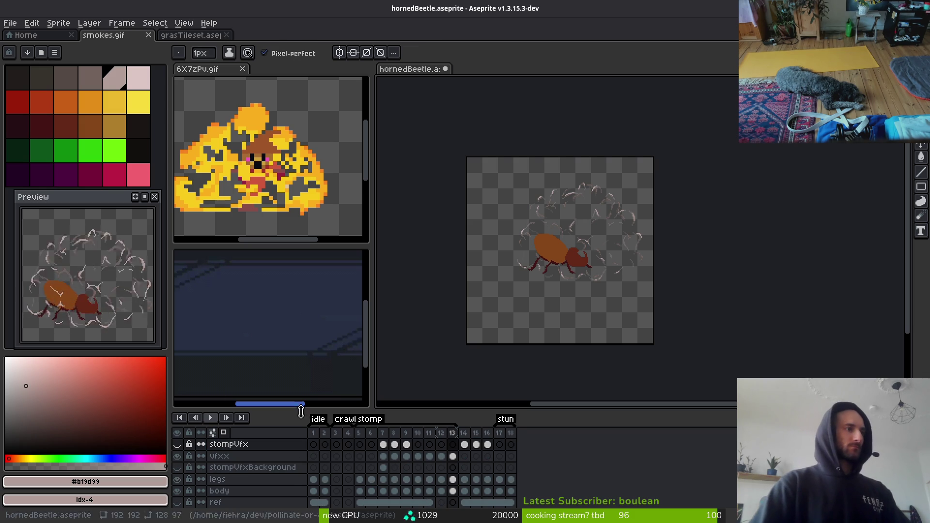
key(ctrl+z)
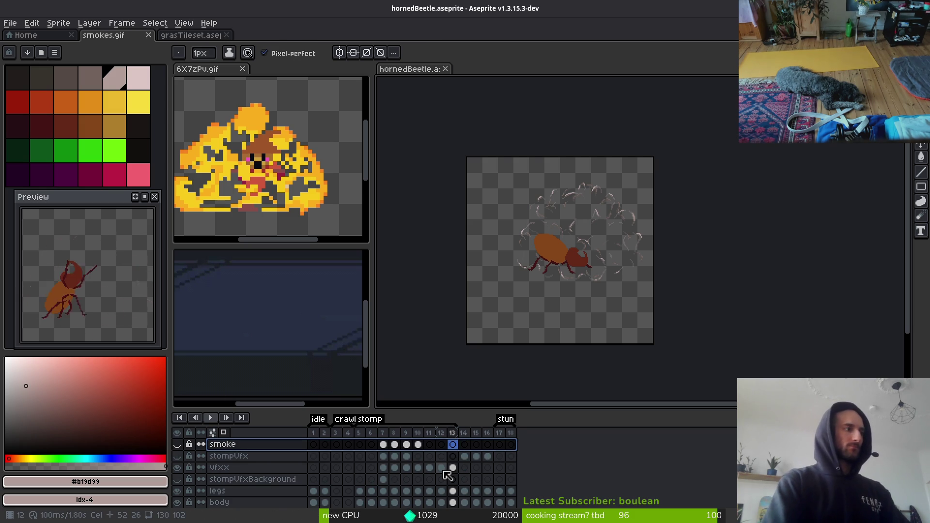
click(177, 444)
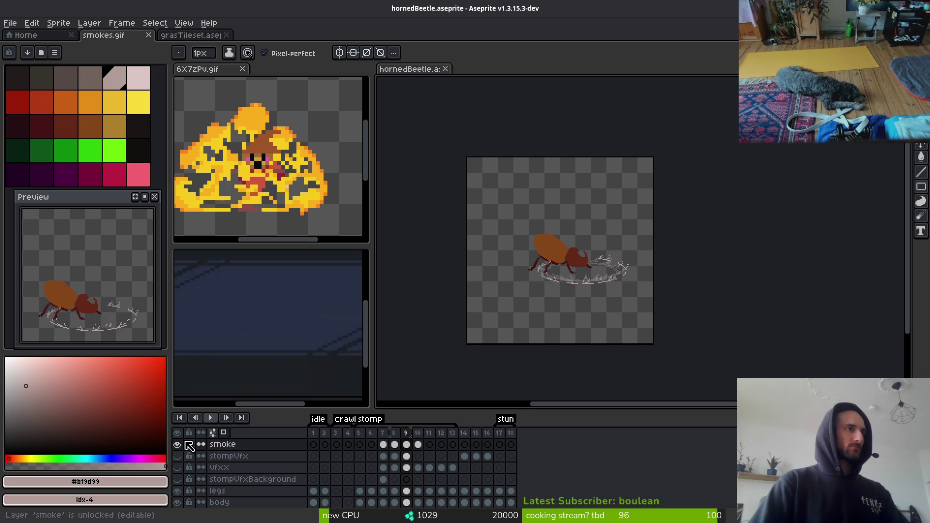
key(alt)
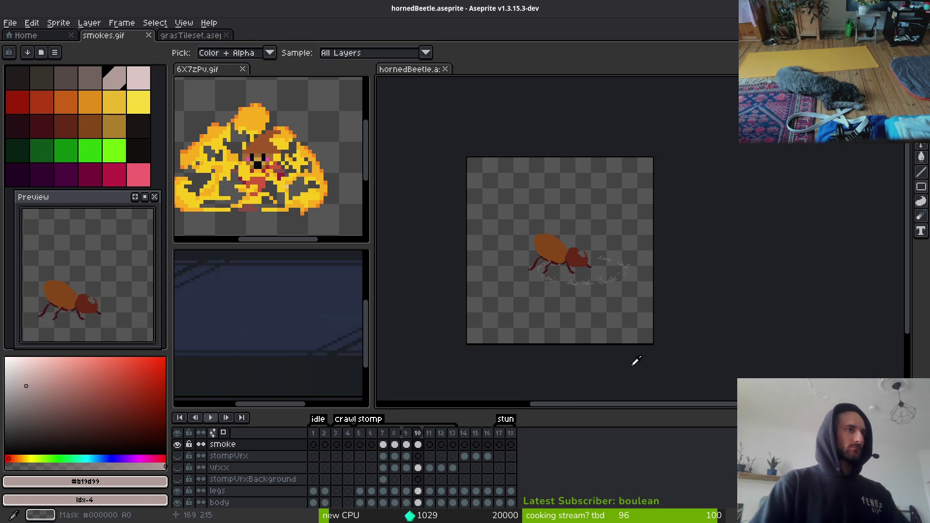
click(177, 467)
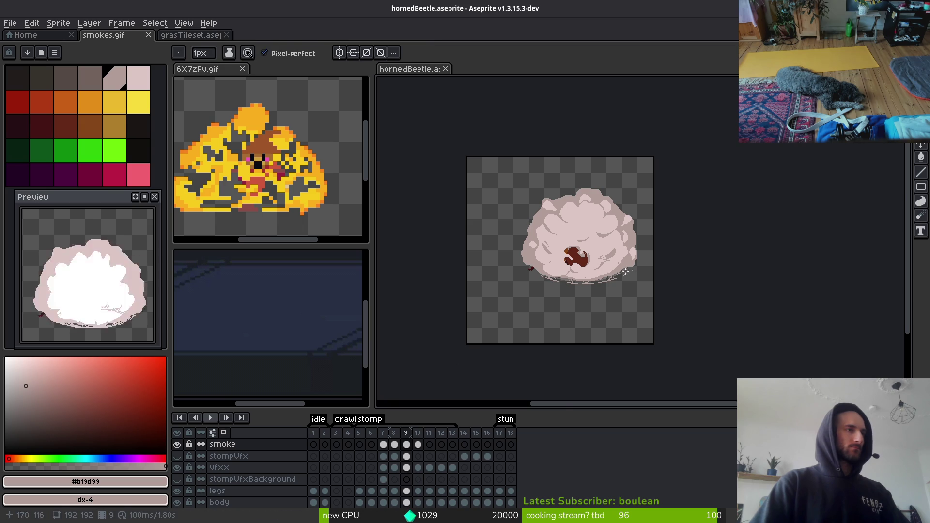
scroll(620, 302, up, 3)
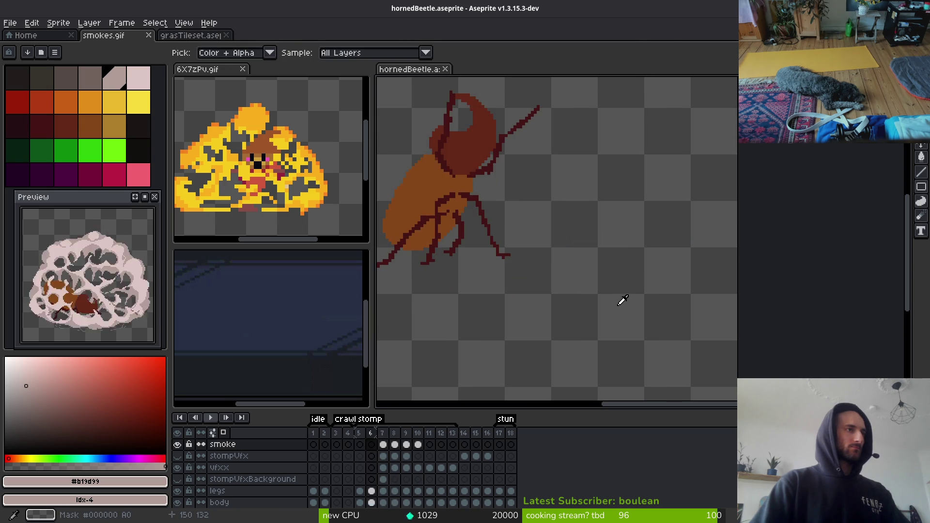
Toggle the smoke layer's visibility off and on to compare.
click(178, 446)
click(178, 446)
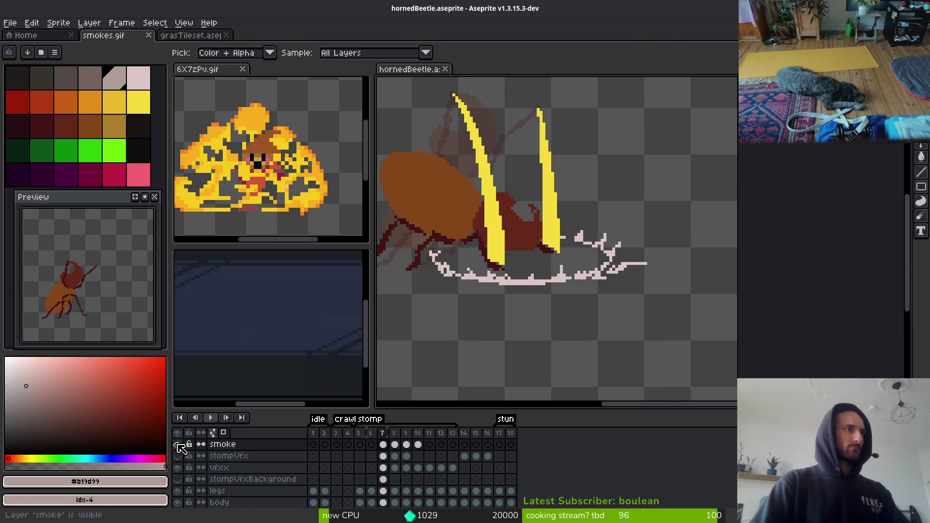
click(178, 445)
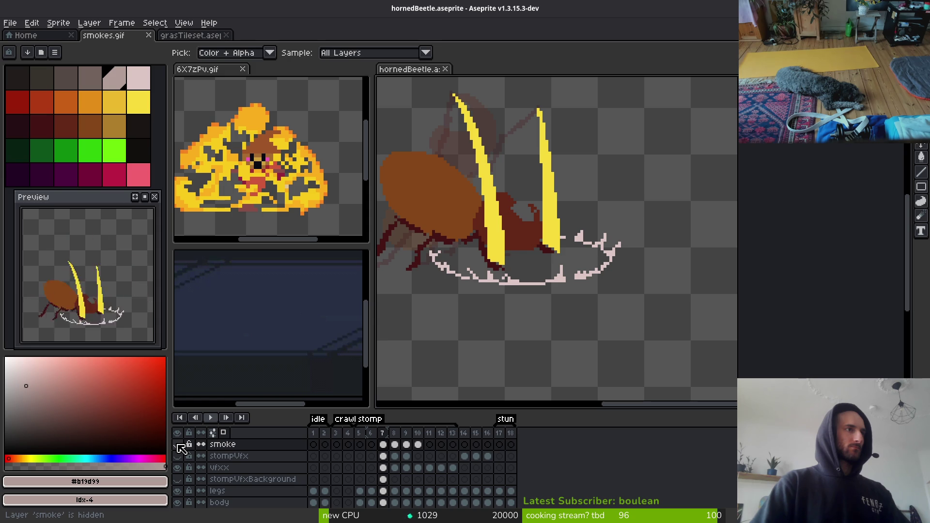
click(178, 446)
Hide the vfxx and stompVfxBackground layers and move the view to frame 7's beetle.
click(178, 468)
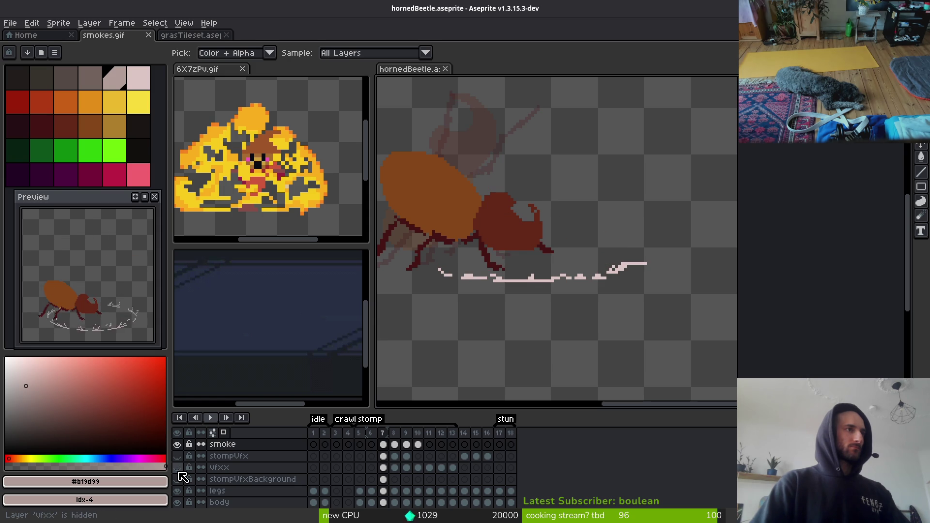
click(178, 479)
key(b)
scroll(664, 247, up, 2)
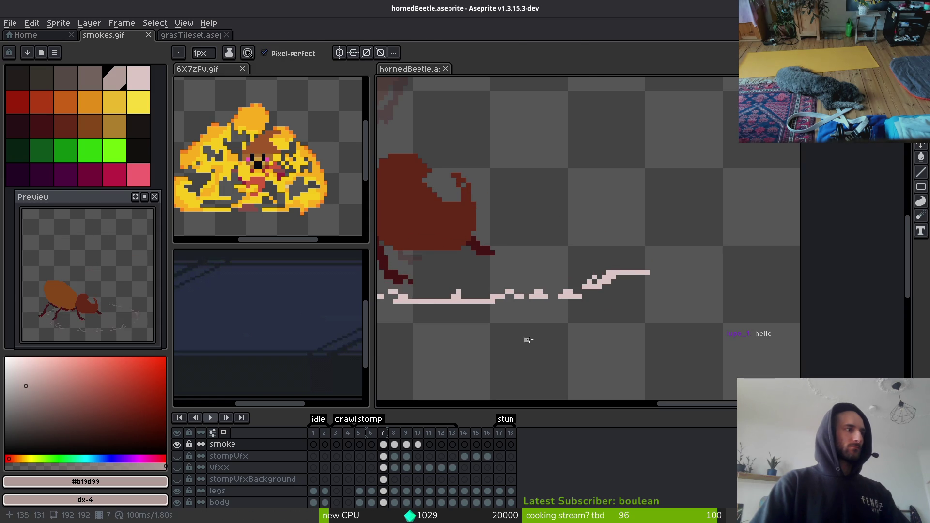
drag(451, 374, 636, 295)
key(Return)
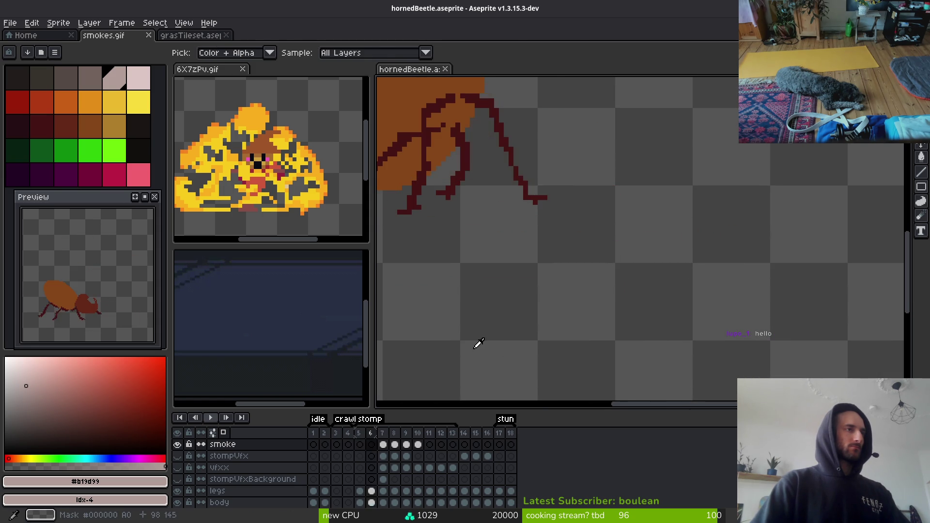
key(Return)
Toggle the layer visibilities again while flipping between frames 7 and 8.
click(178, 479)
click(178, 444)
click(178, 479)
click(178, 468)
key(Right)
scroll(511, 310, down, 3)
key(Left)
key(Left)
key(Right)
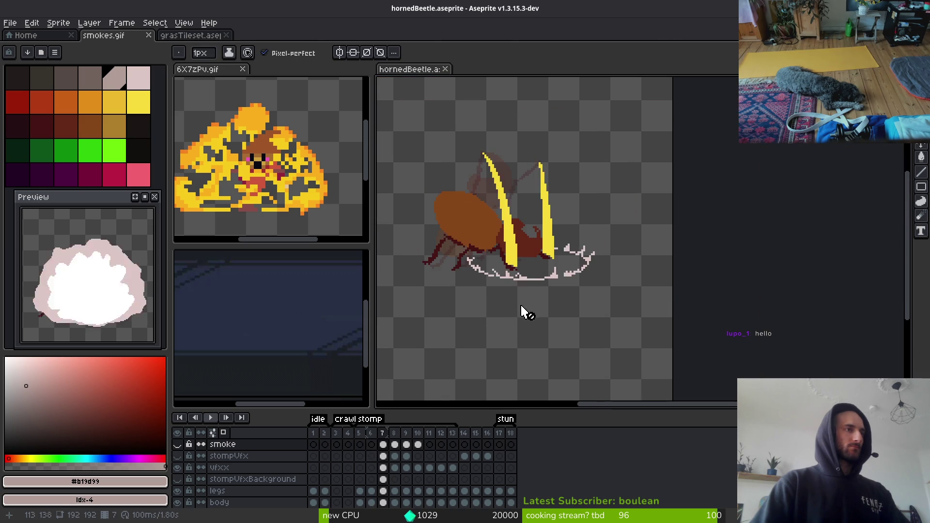
scroll(527, 311, up, 2)
Pan toward the stomp ring and select the smoke cels on frames 8 and 7.
drag(528, 310, 537, 332)
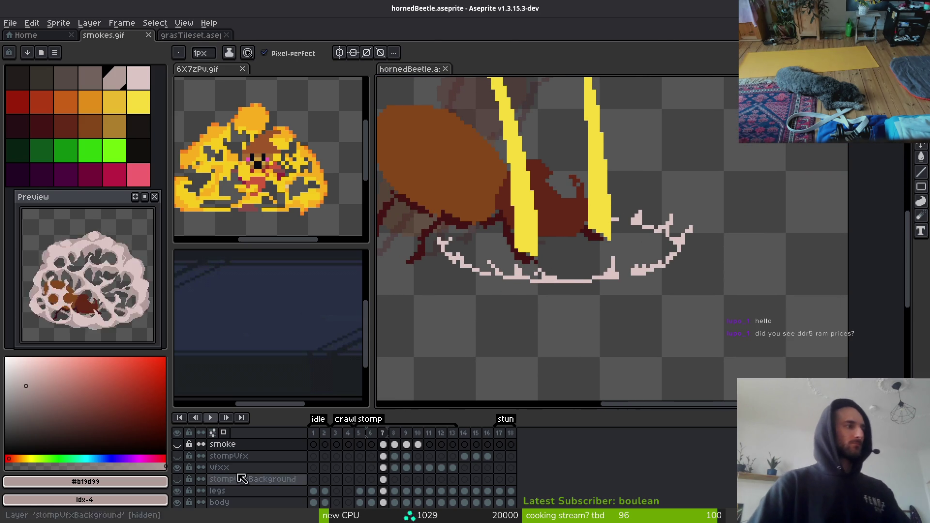
key(i)
key(Right)
key(Right)
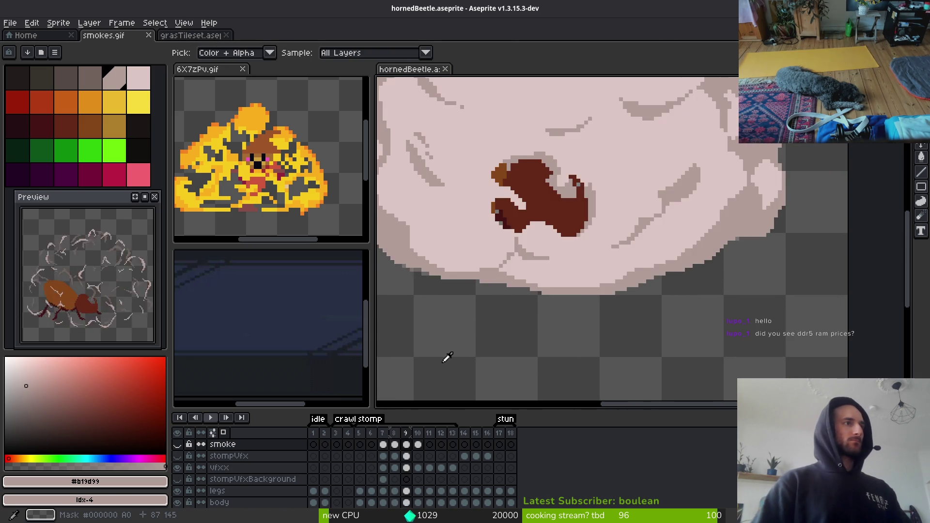
click(395, 444)
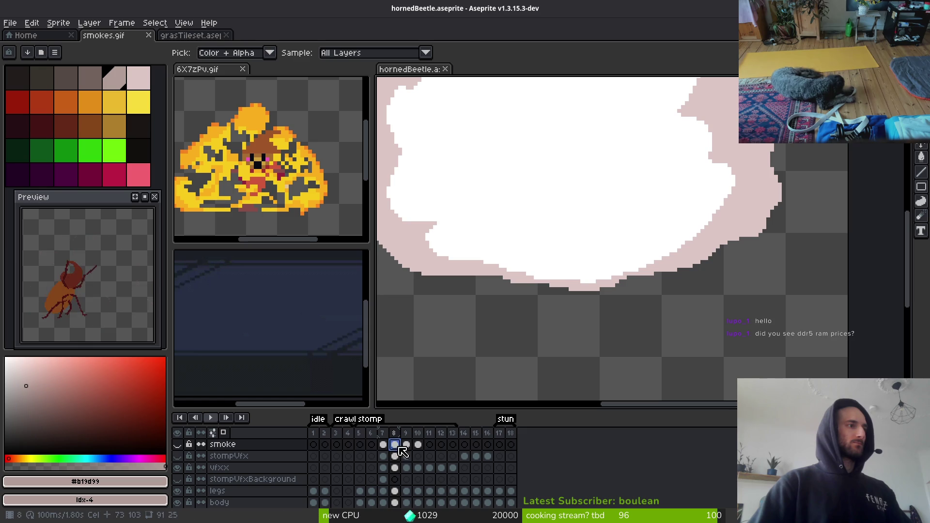
click(384, 446)
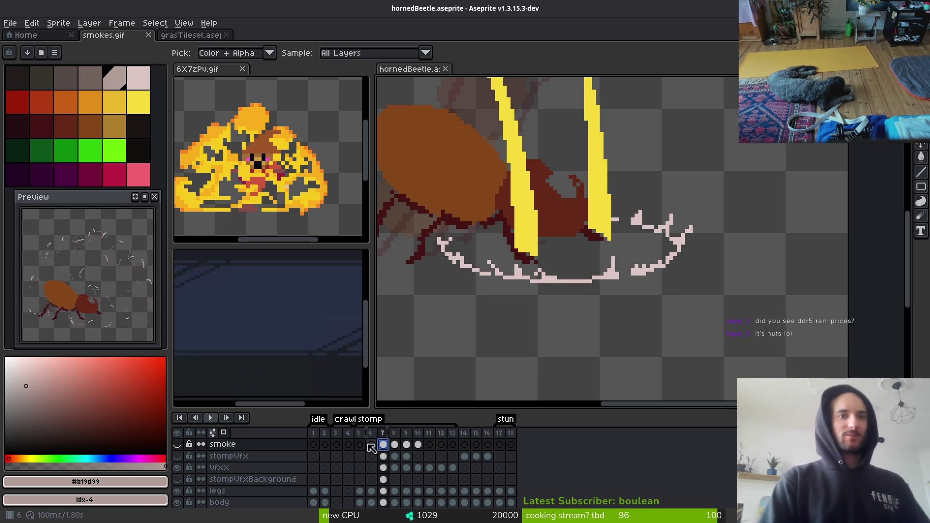
Zoom out and recentre so the whole beetle, horn strokes and dust ring are visible.
key(b)
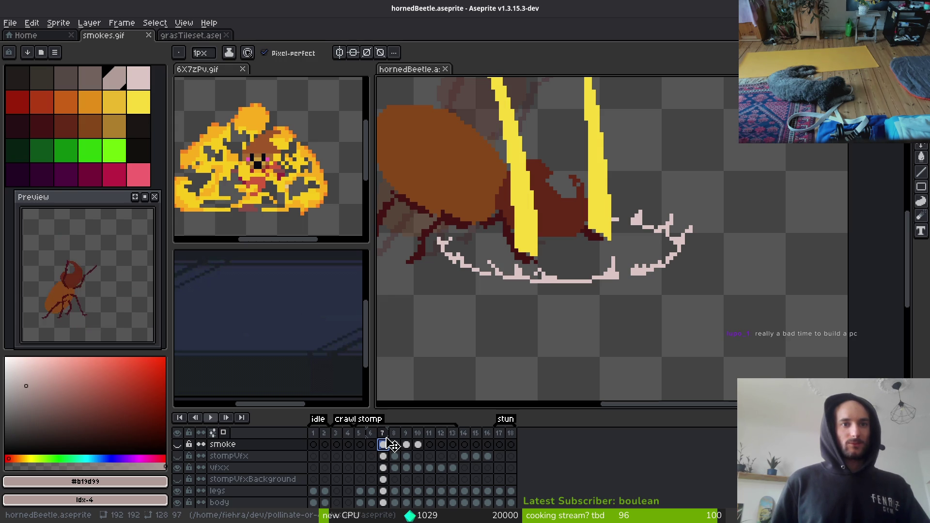
click(392, 444)
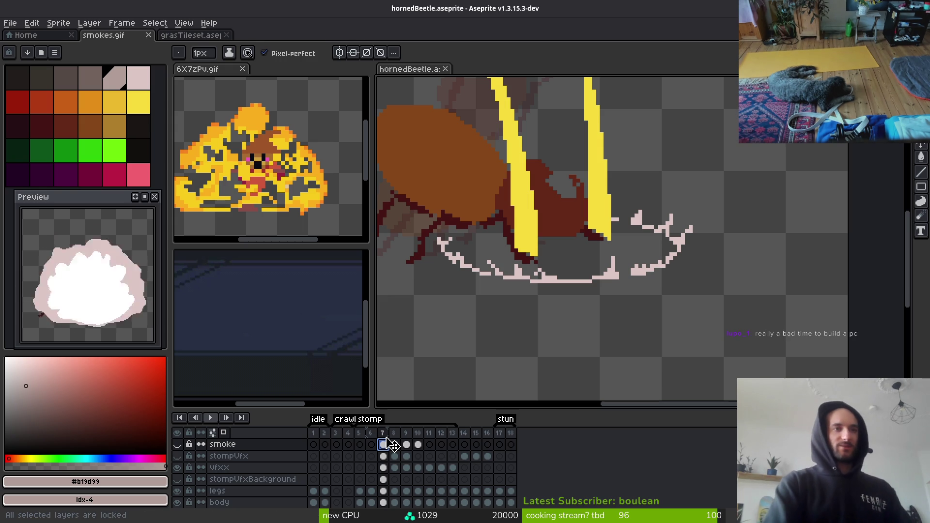
scroll(625, 242, down, 3)
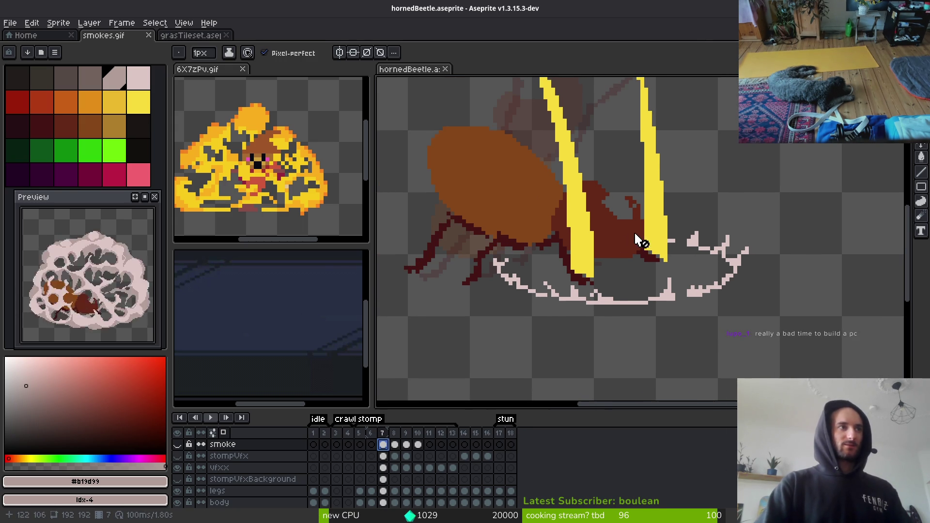
mouse_move(639, 241)
mouse_down()
mouse_move(643, 270)
mouse_move(651, 261)
mouse_up()
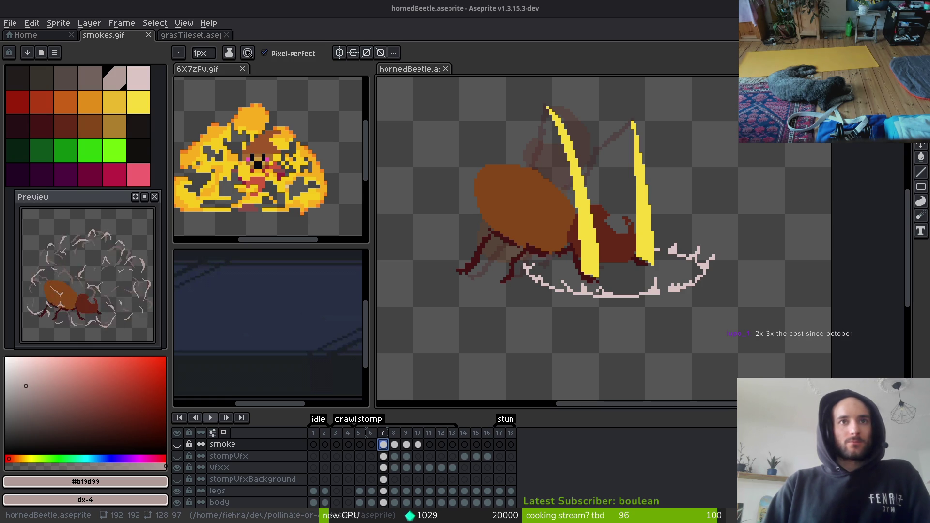
Switch to the browser and scroll through PCPartPicker's DDR4 and DDR5 memory price charts.
key(alt+Tab)
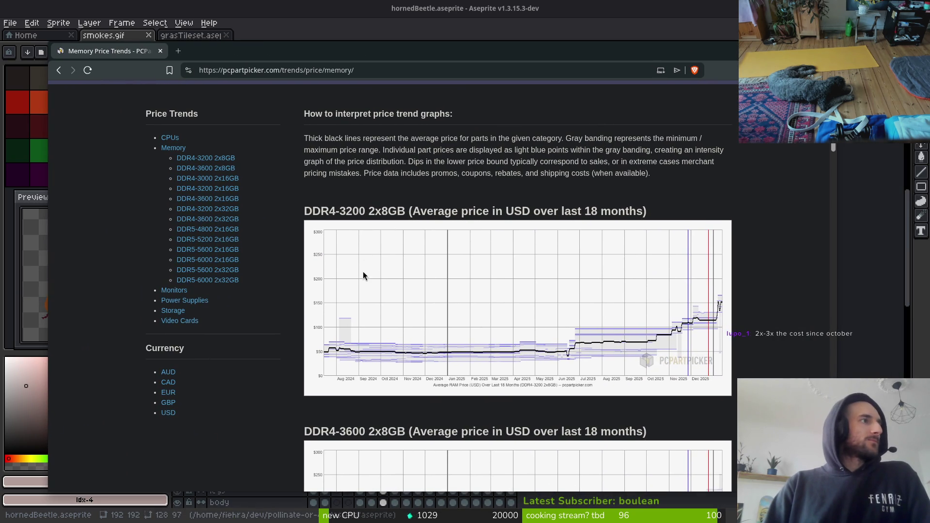
scroll(275, 384, down, 10)
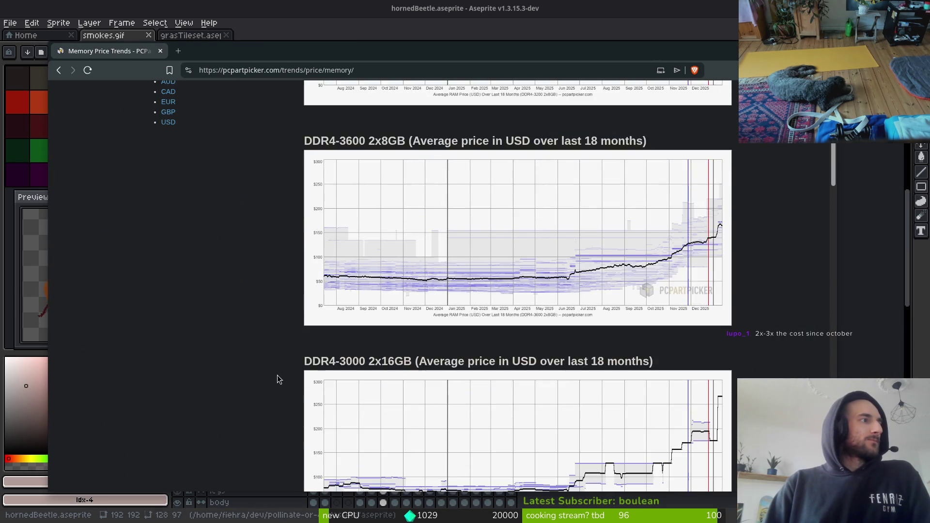
scroll(474, 246, down, 5)
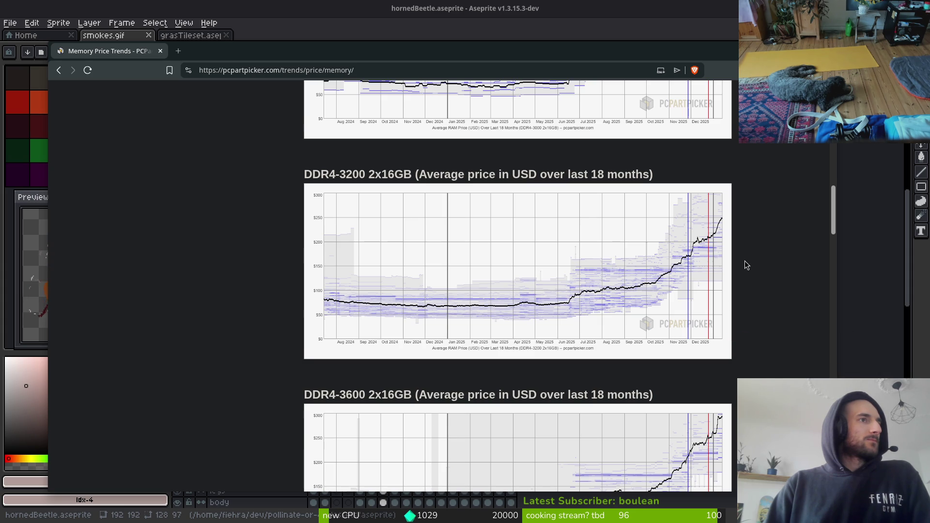
scroll(745, 264, down, 7)
scroll(741, 272, down, 20)
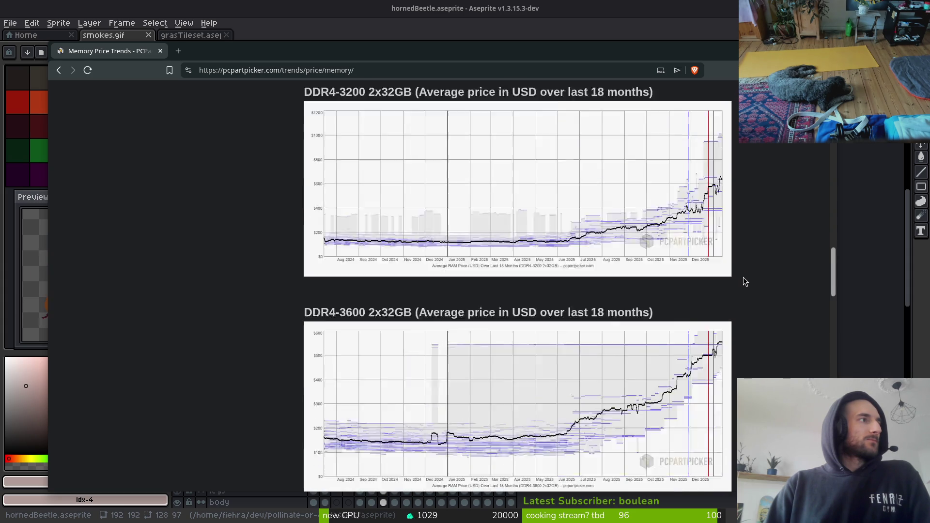
scroll(728, 294, up, 1)
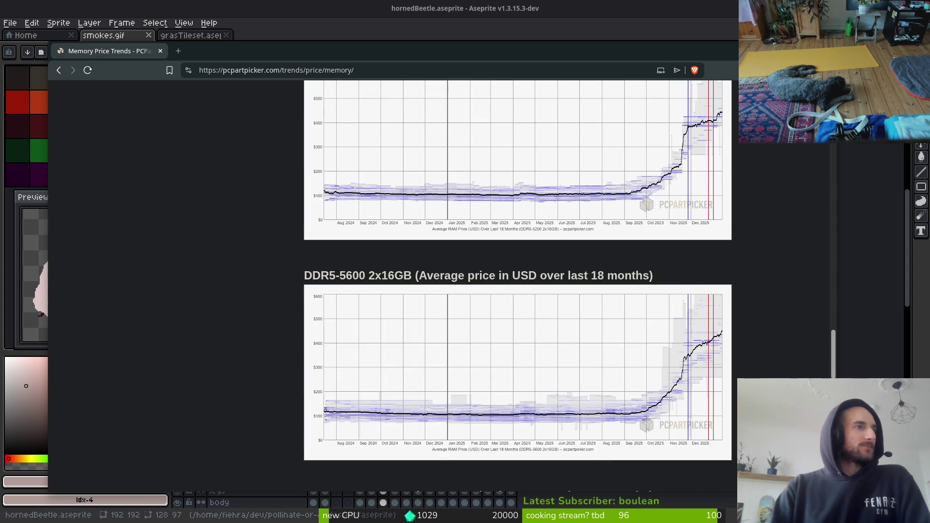
scroll(717, 329, down, 2)
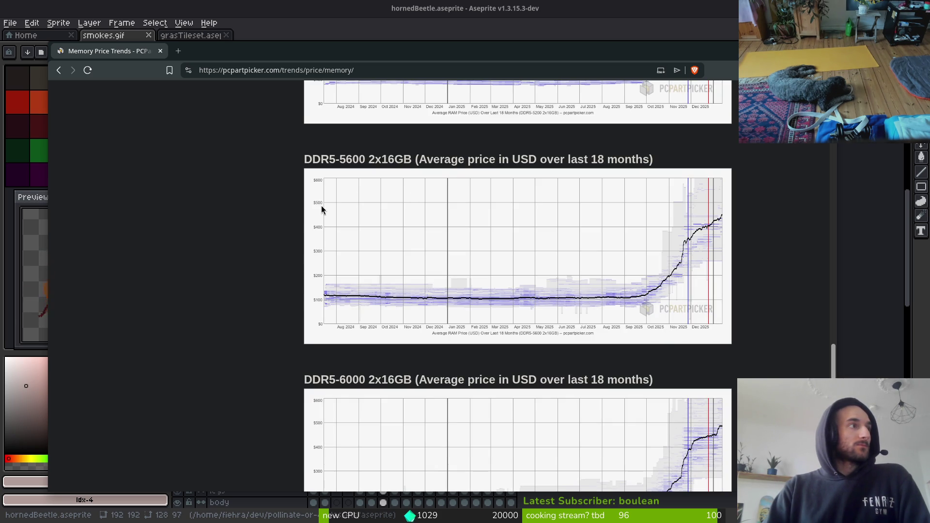
scroll(732, 292, down, 1)
scroll(776, 354, down, 5)
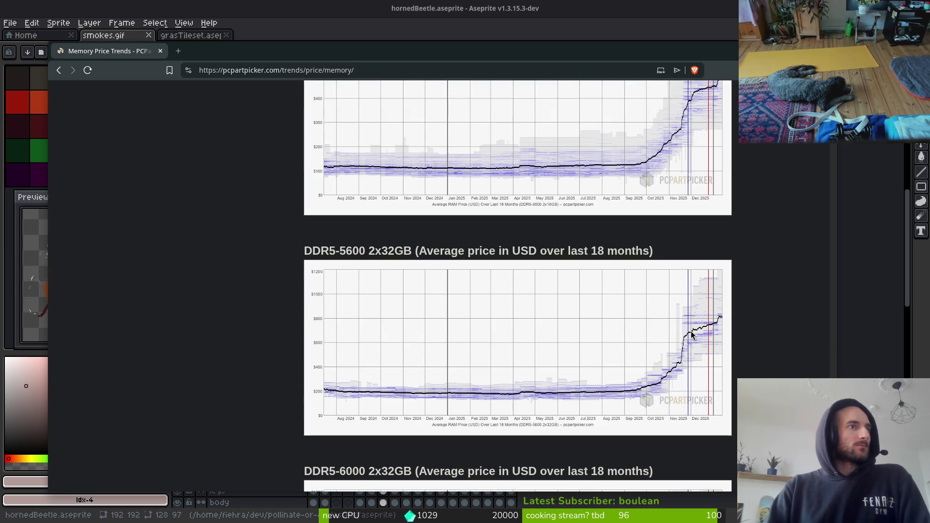
scroll(690, 334, down, 4)
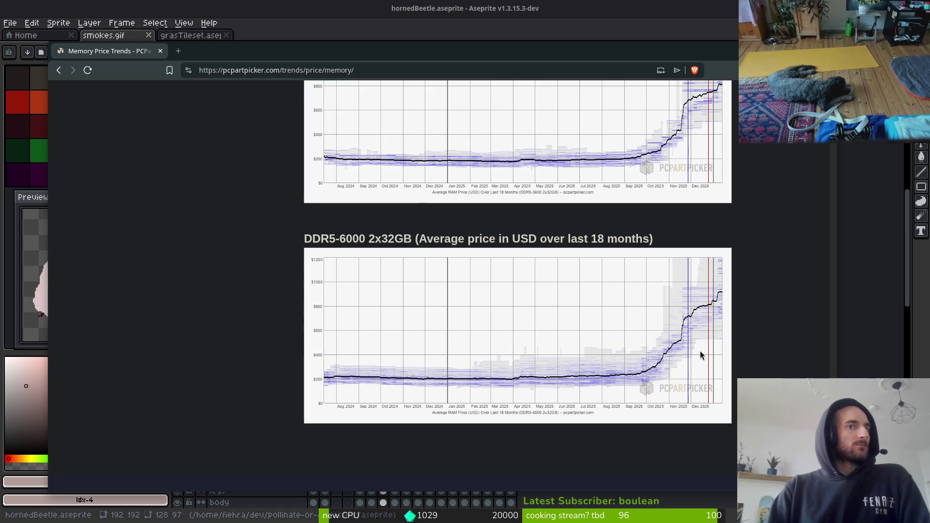
scroll(693, 354, down, 3)
Scroll back up to the top of the Memory Price Trends page.
scroll(692, 359, up, 3)
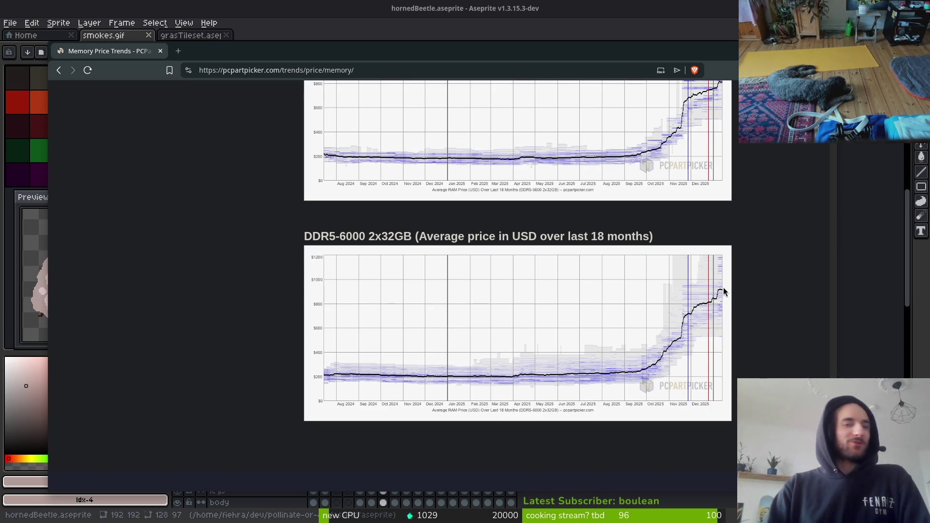
scroll(677, 317, up, 5)
scroll(677, 318, up, 15)
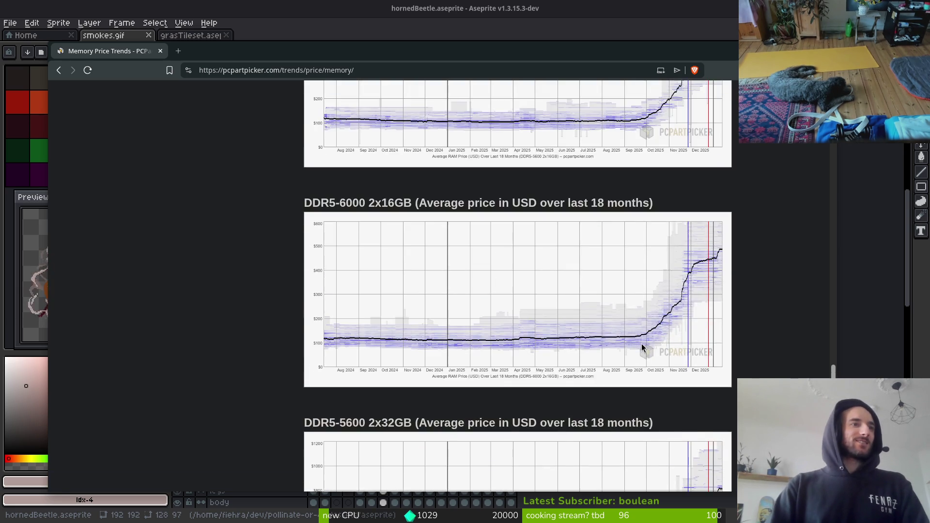
scroll(657, 323, up, 15)
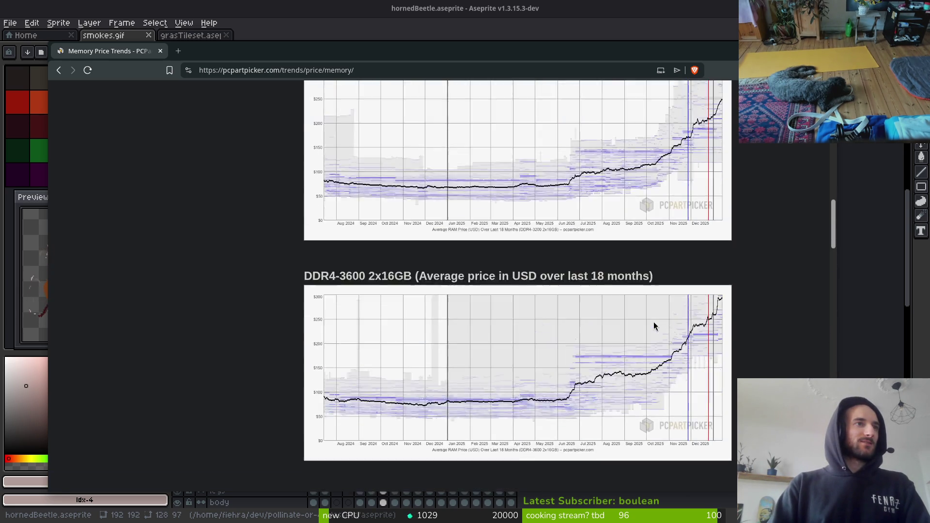
scroll(653, 330, down, 6)
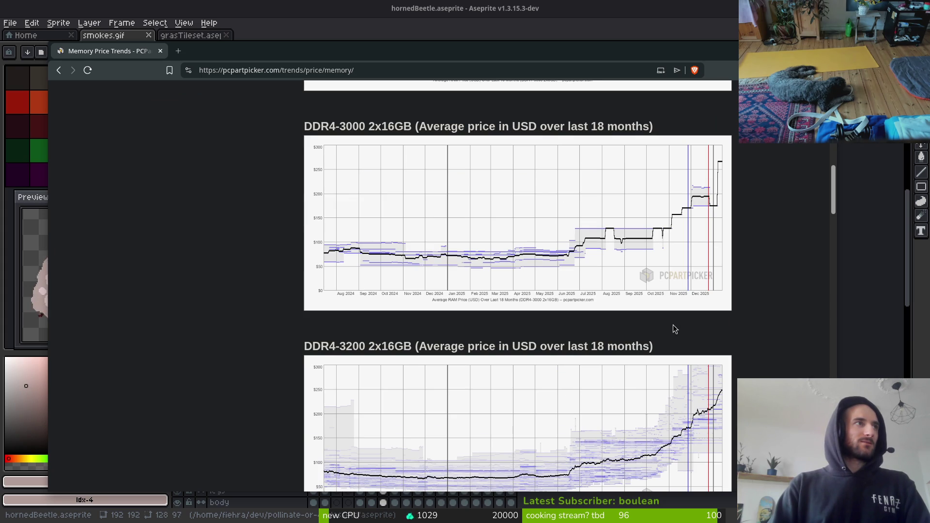
scroll(674, 332, up, 6)
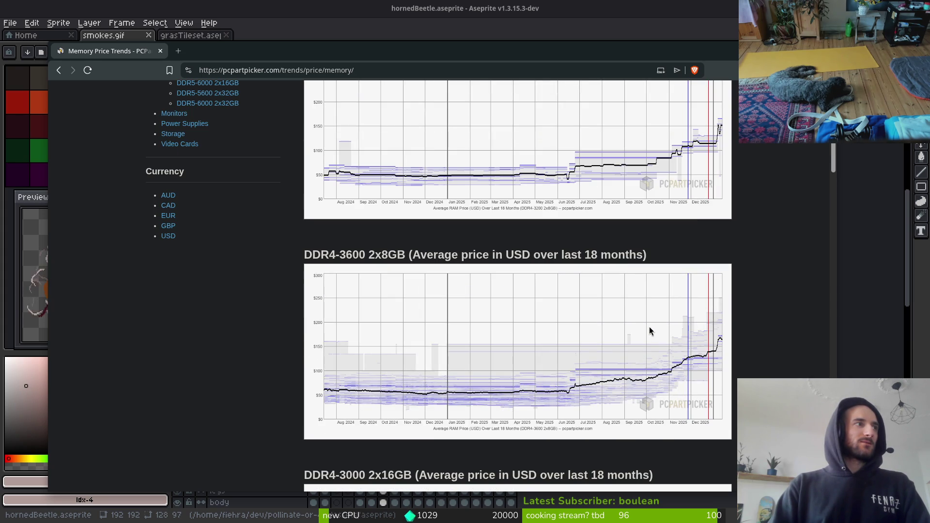
scroll(652, 330, up, 5)
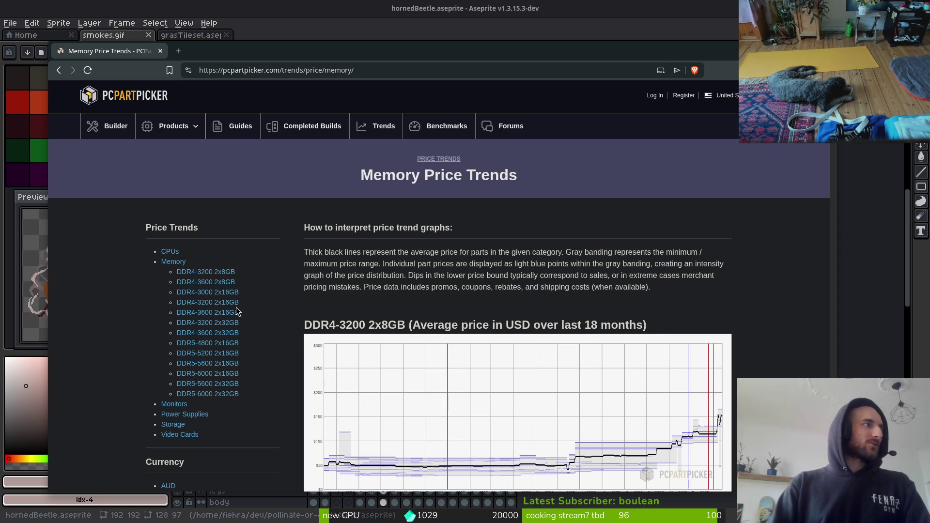
click(175, 252)
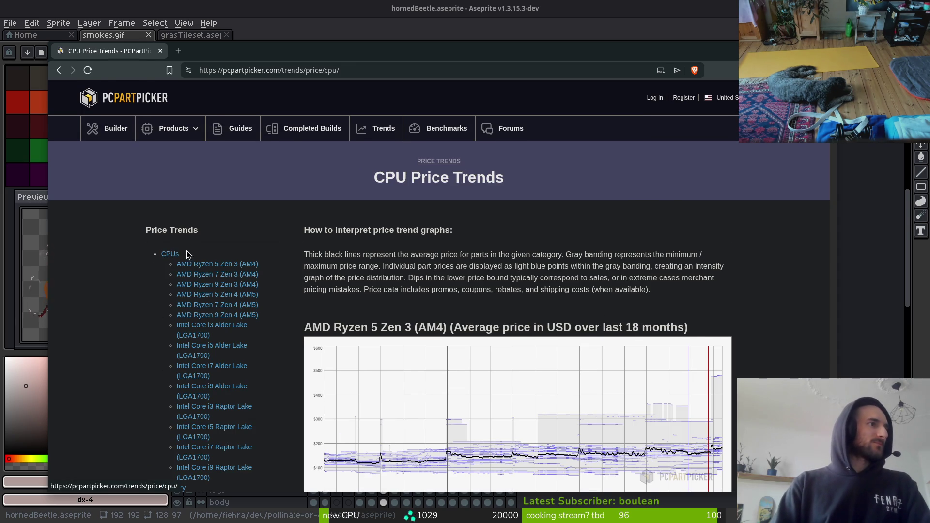
scroll(174, 254, down, 2)
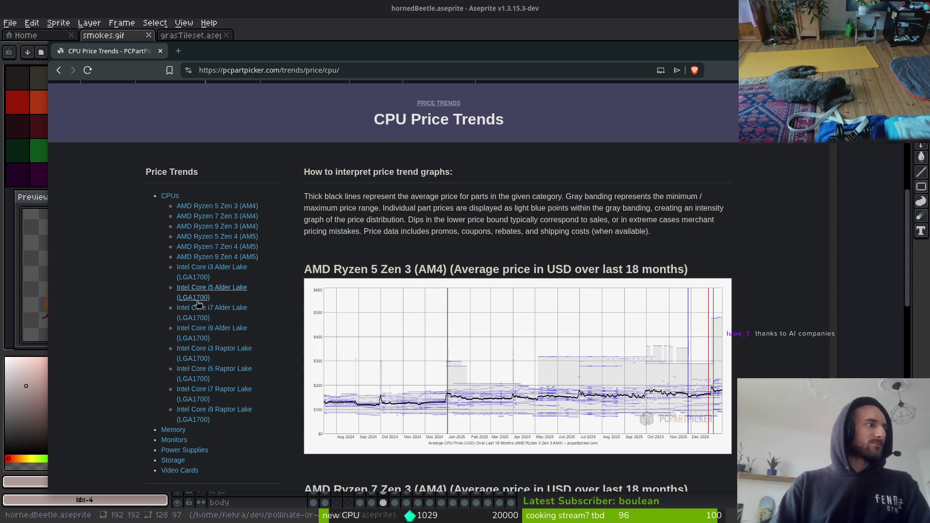
click(179, 470)
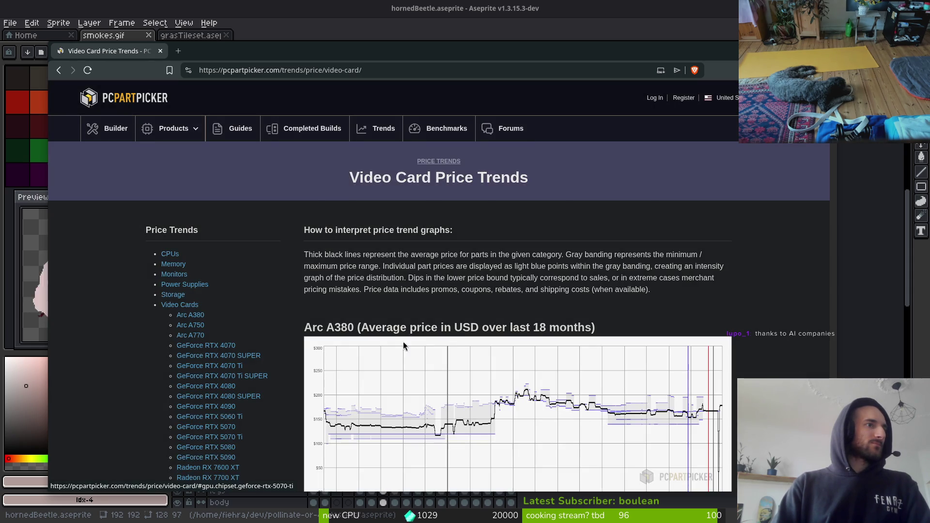
scroll(383, 369, down, 3)
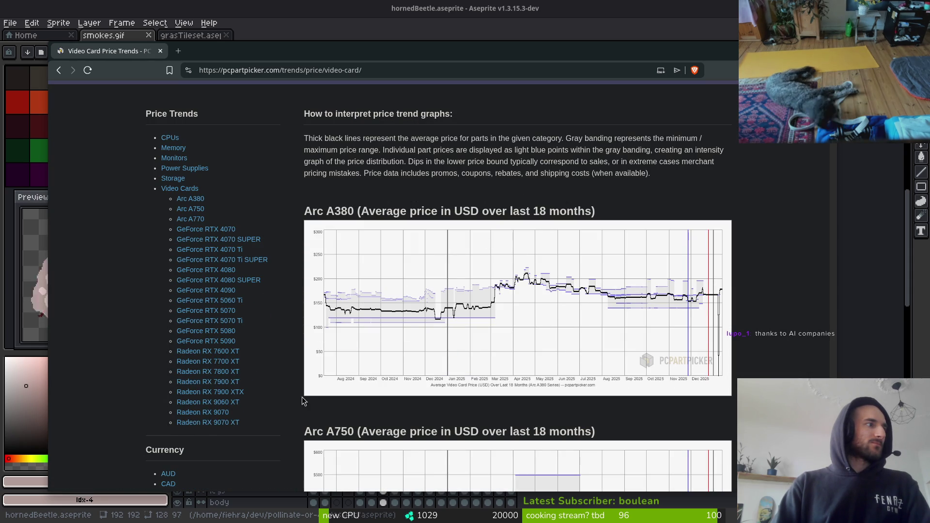
click(177, 178)
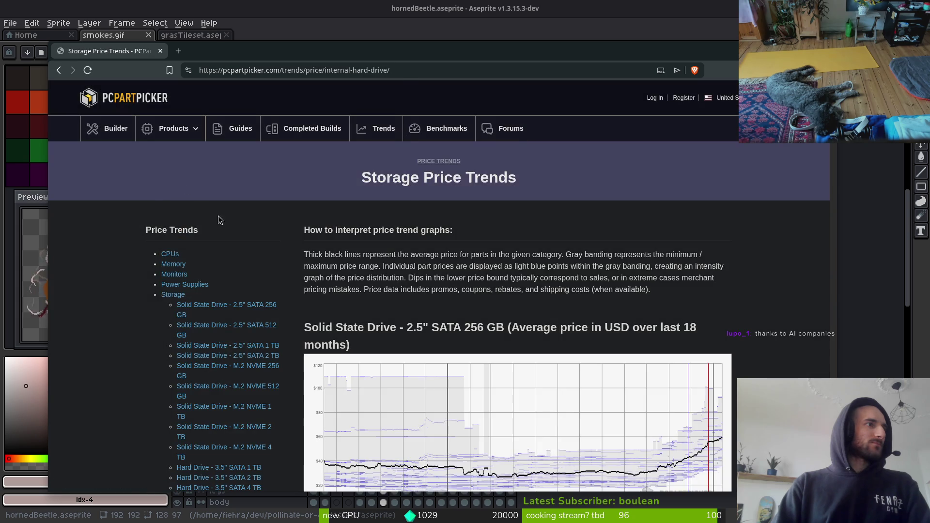
scroll(623, 251, down, 2)
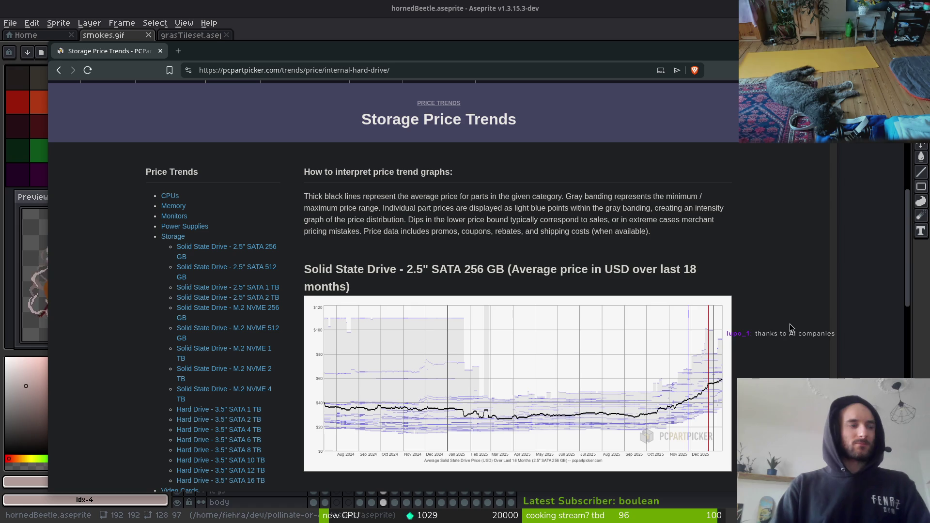
click(187, 228)
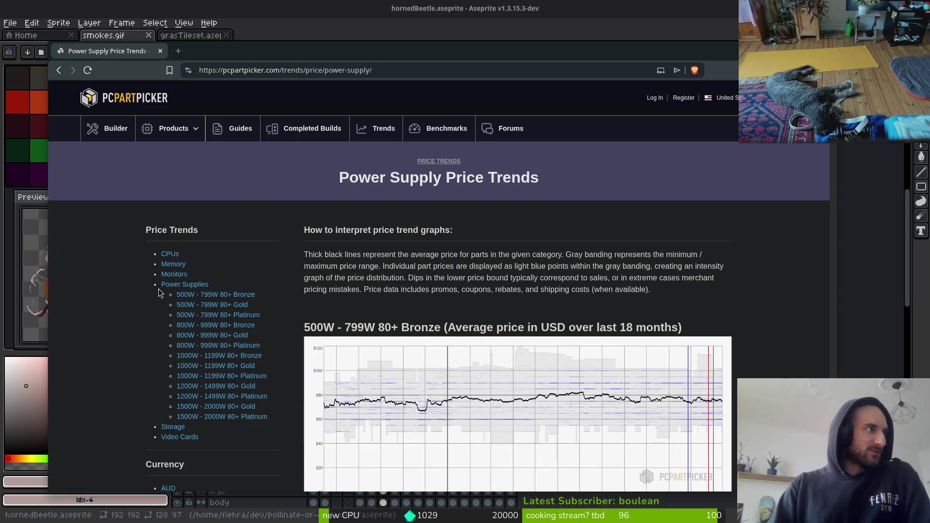
click(173, 428)
scroll(671, 315, down, 3)
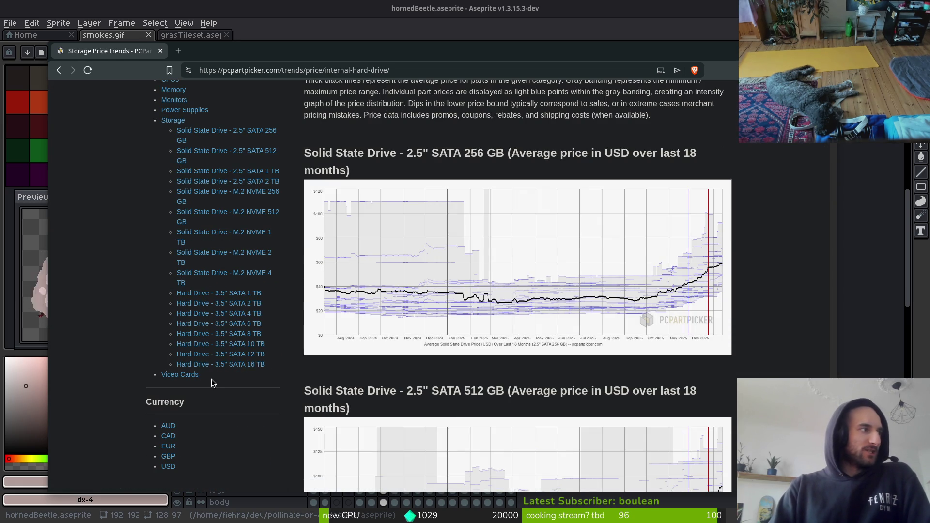
scroll(581, 315, down, 3)
scroll(339, 278, up, 5)
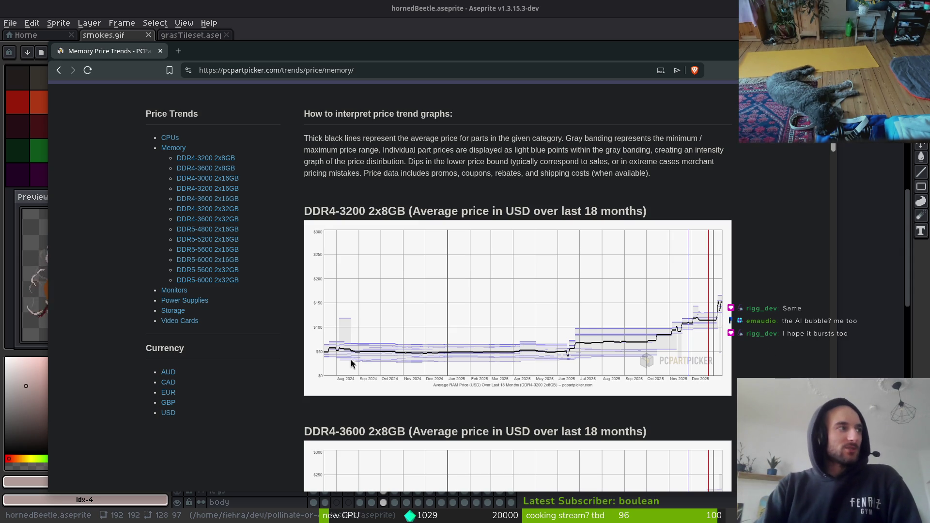
click(178, 51)
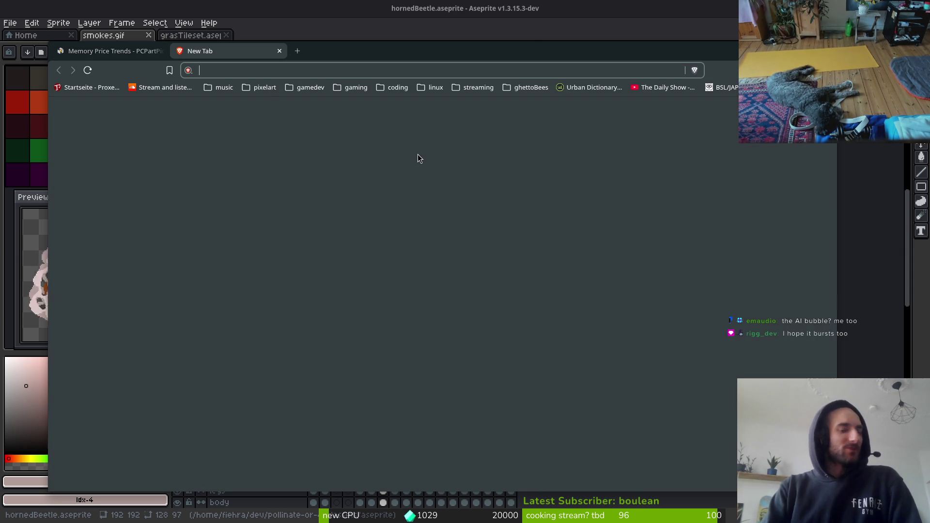
click(279, 51)
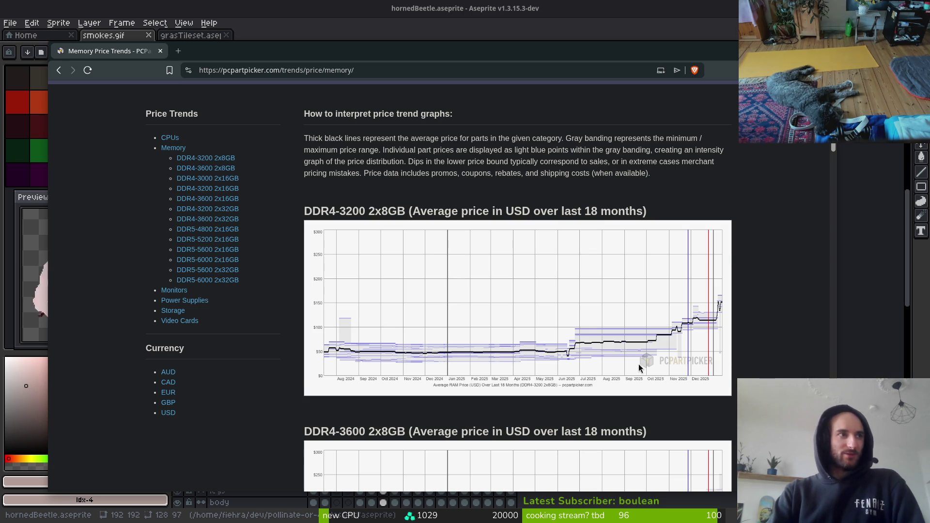
scroll(678, 353, down, 3)
scroll(698, 349, up, 2)
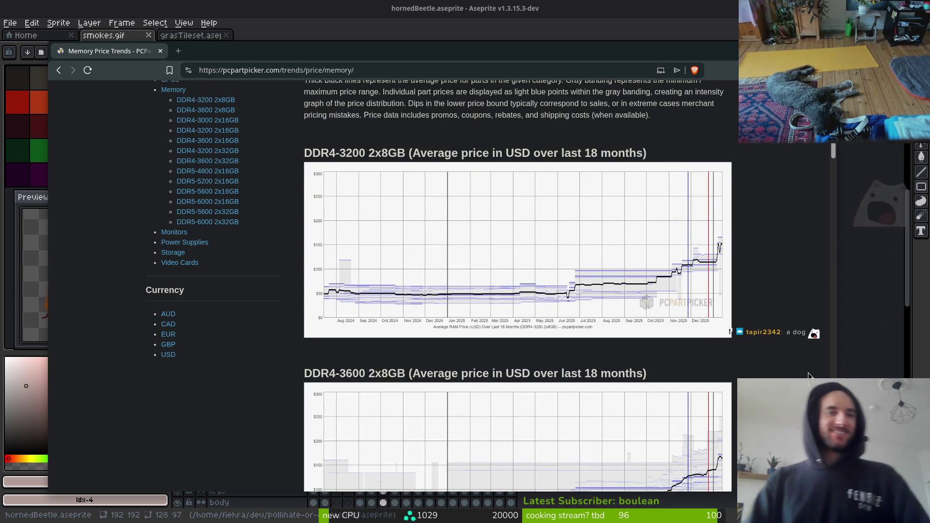
scroll(724, 363, up, 3)
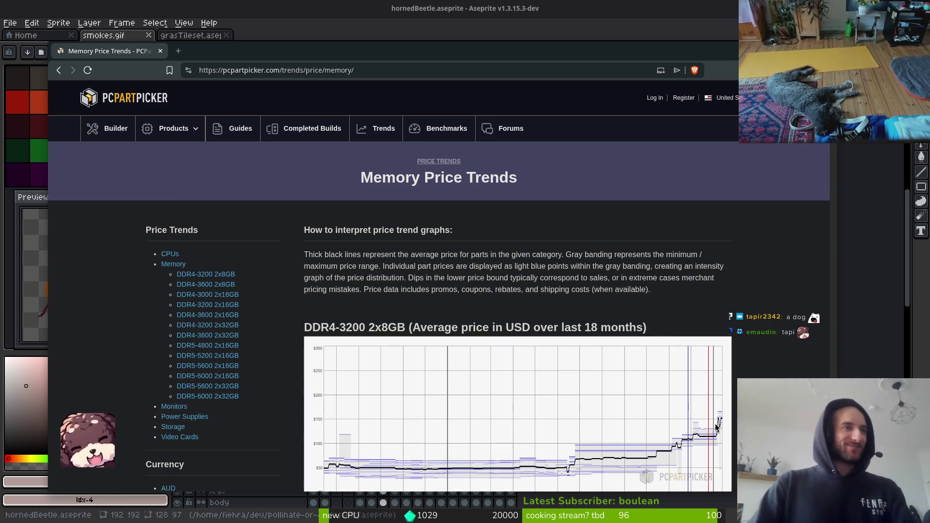
scroll(496, 359, down, 6)
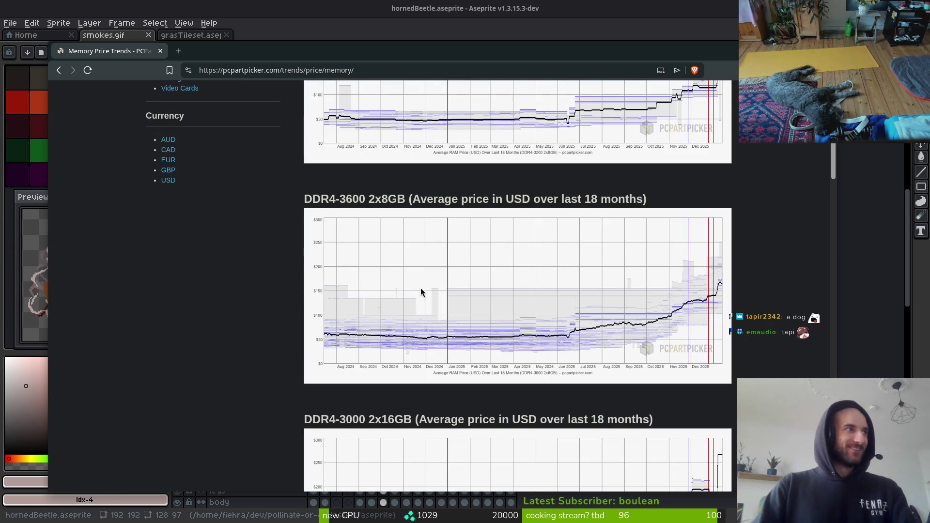
scroll(439, 281, down, 6)
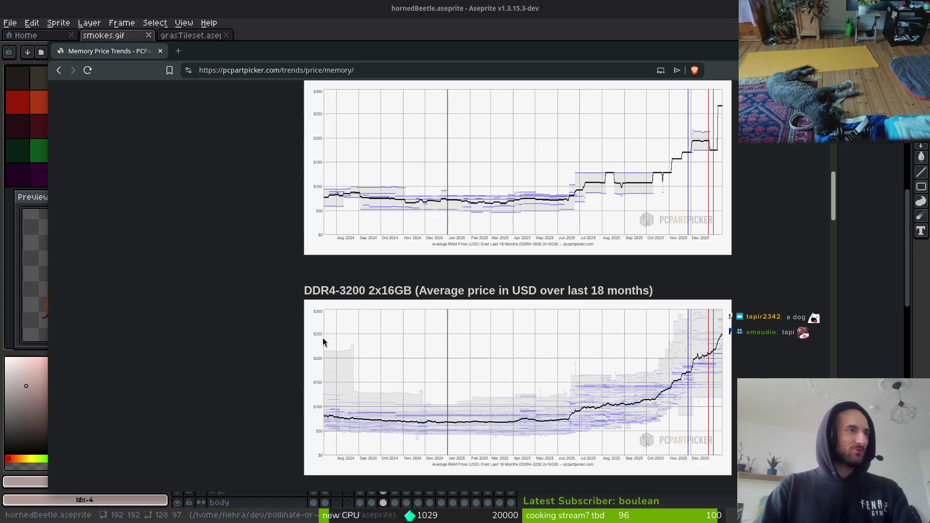
scroll(590, 256, down, 10)
scroll(392, 286, down, 10)
scroll(349, 272, up, 3)
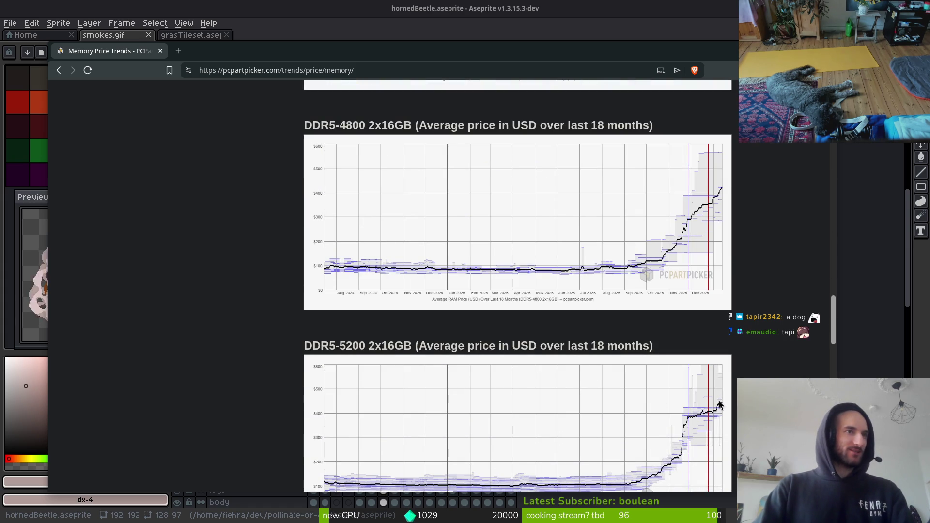
scroll(588, 432, up, 2)
scroll(587, 432, up, 20)
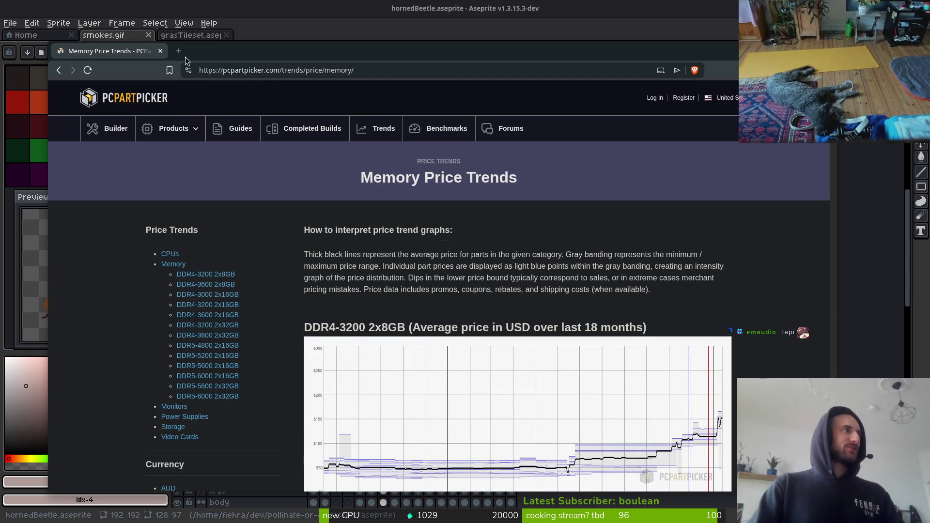
click(160, 51)
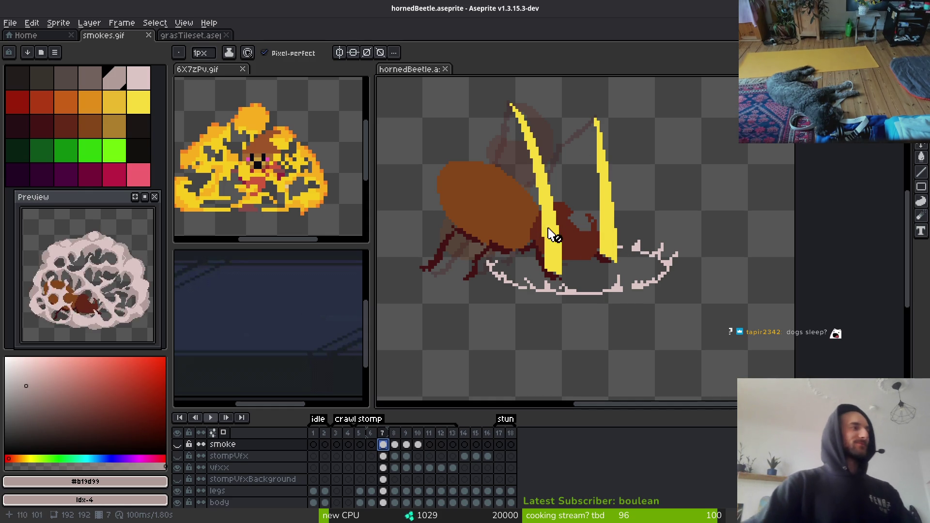
Scroll the hornedBeetle canvas view back in Aseprite.
scroll(605, 235, down, 1)
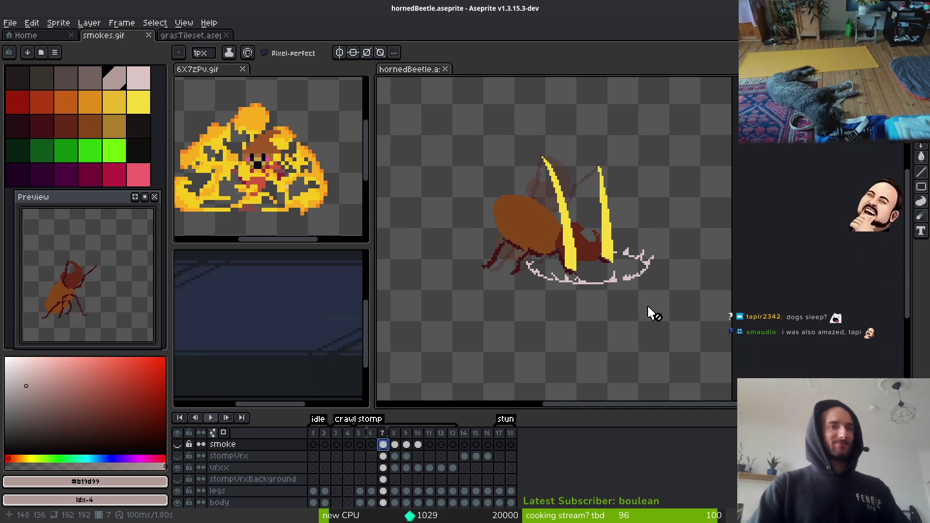
key(Right)
key(Right)
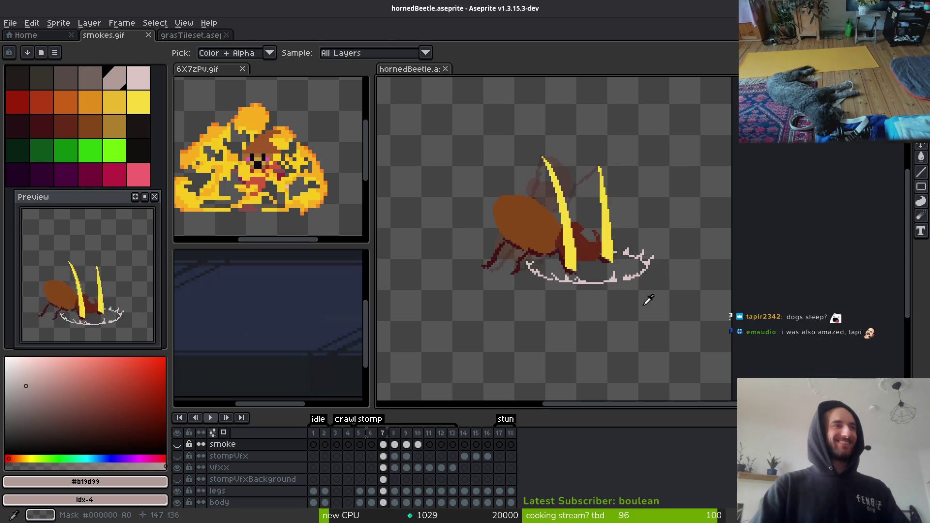
key(Right)
key(Right)
key(Right)
key(Left)
key(Left)
key(Right)
key(Right)
key(Left)
key(Right)
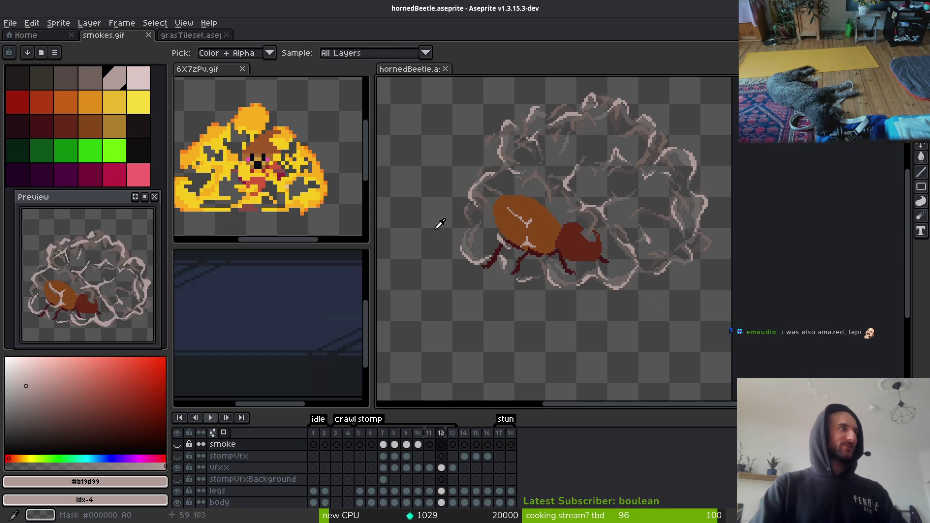
key(b)
scroll(670, 256, up, 2)
scroll(633, 270, down, 2)
key(Left)
key(alt)
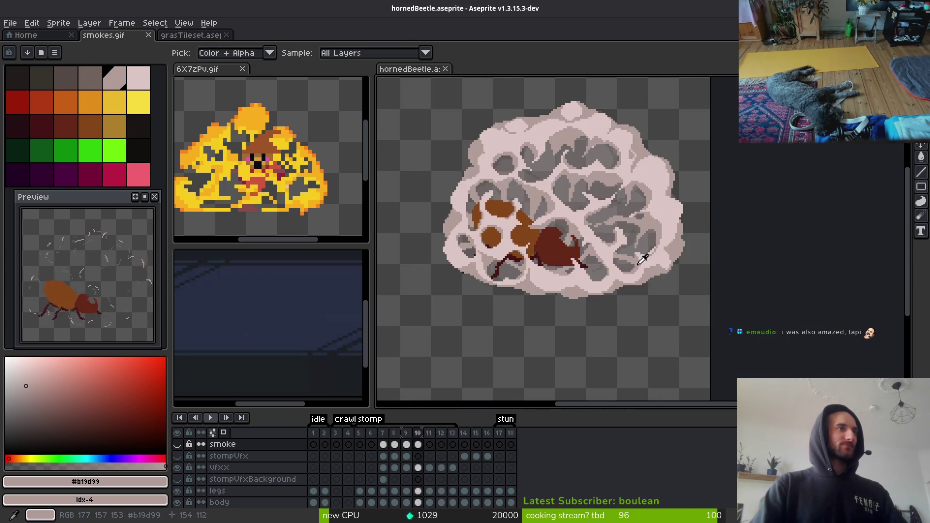
key(Right)
key(Right)
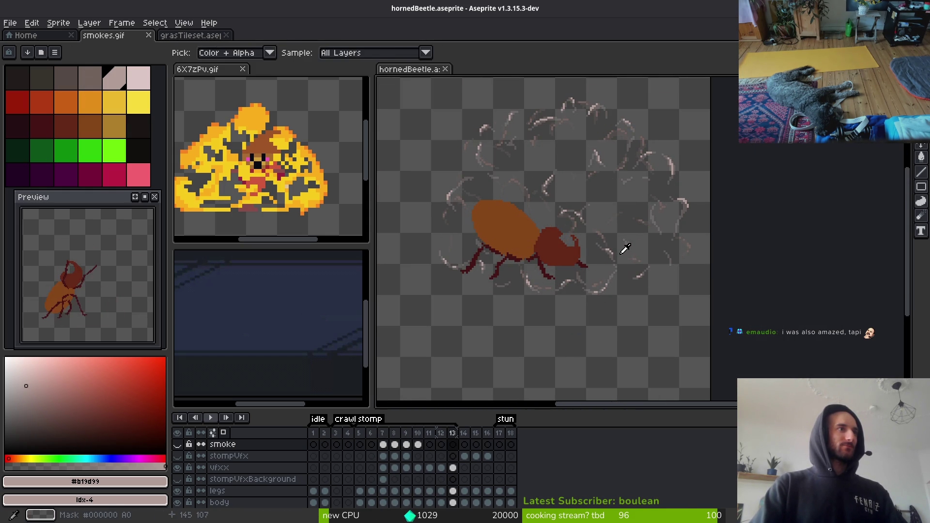
key(Left)
key(Left)
key(Left)
key(alt)
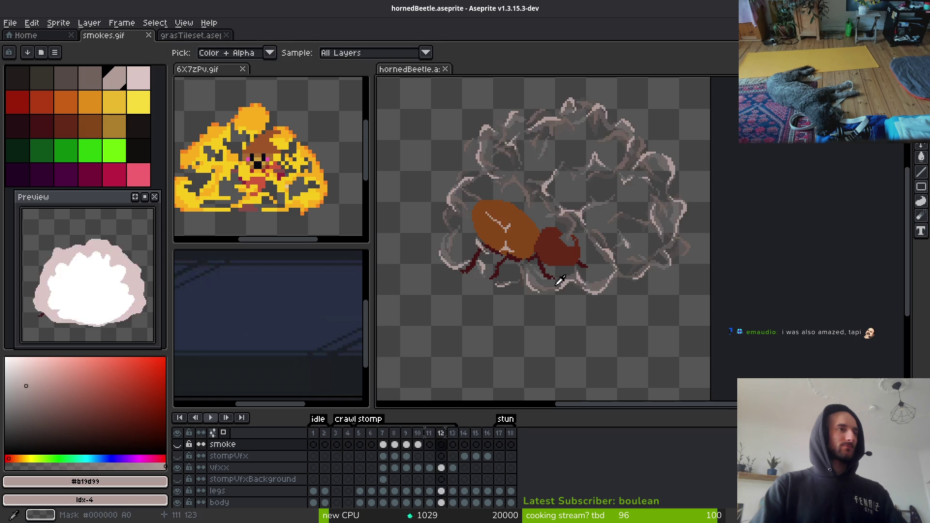
key(Right)
key(Right)
scroll(603, 252, up, 2)
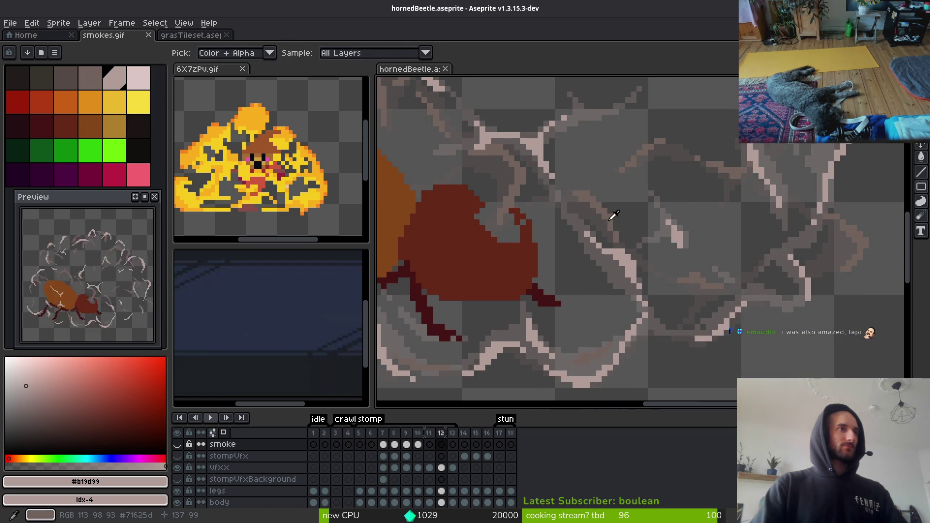
click(441, 468)
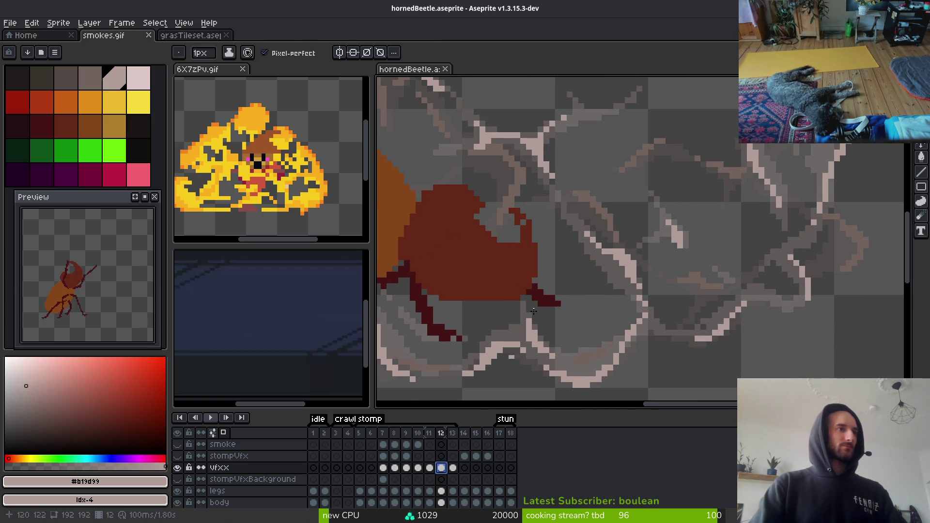
Replace frame 12's grey smoke colours with palette swatch idx-3.
alt+click(612, 209)
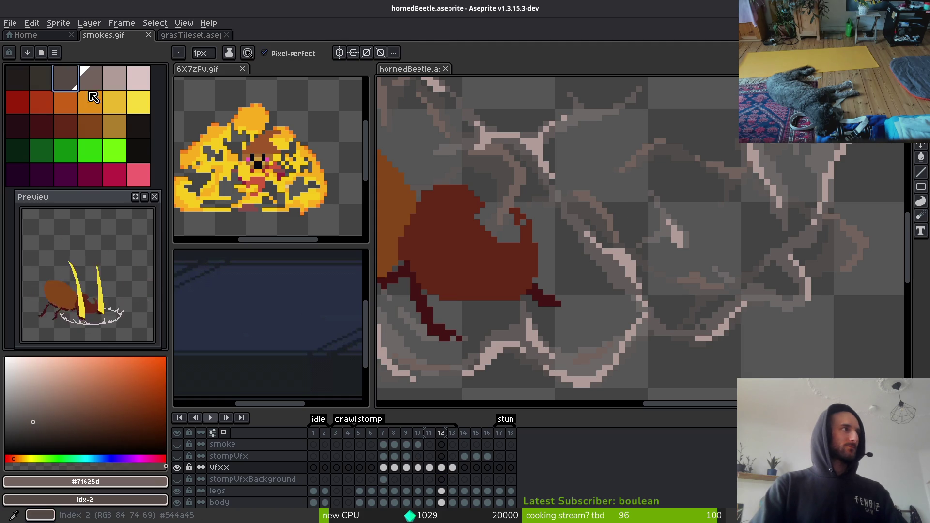
key(i)
key(shift+r)
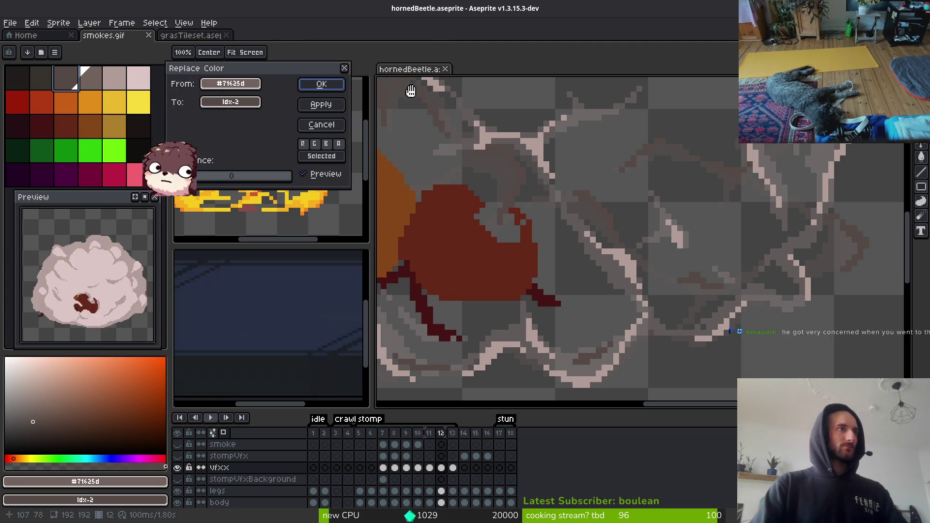
click(322, 84)
click(627, 256)
key(b)
click(90, 78)
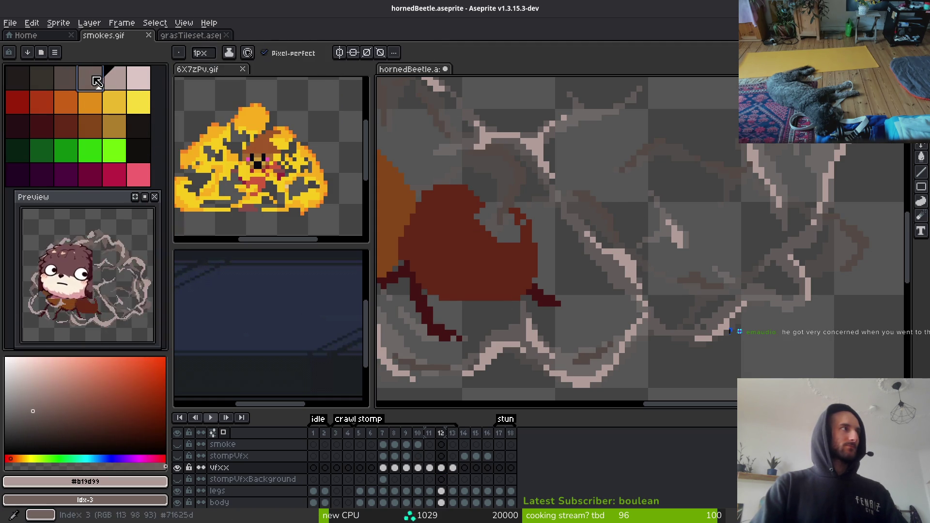
key(shift+r)
click(321, 83)
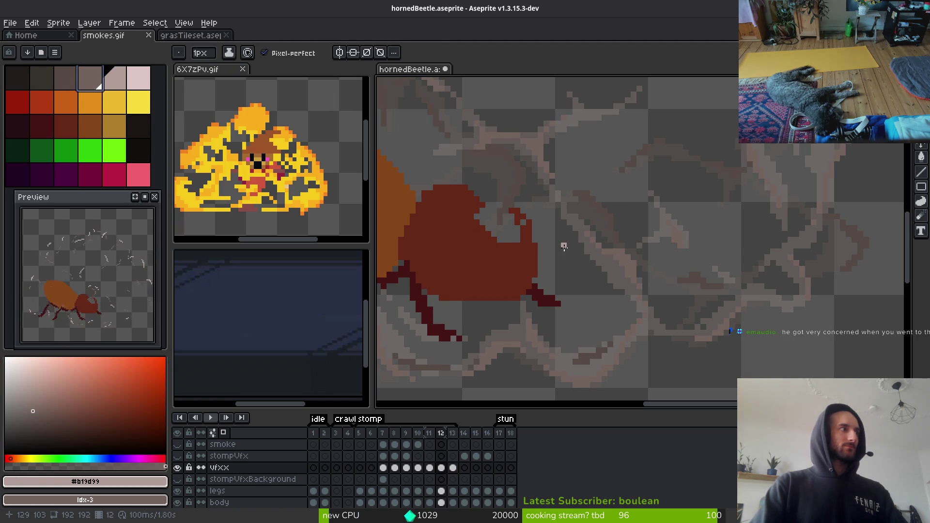
In frame 13, replace the grey and light #b19d99 smoke colours with idx-3.
key(Right)
key(i)
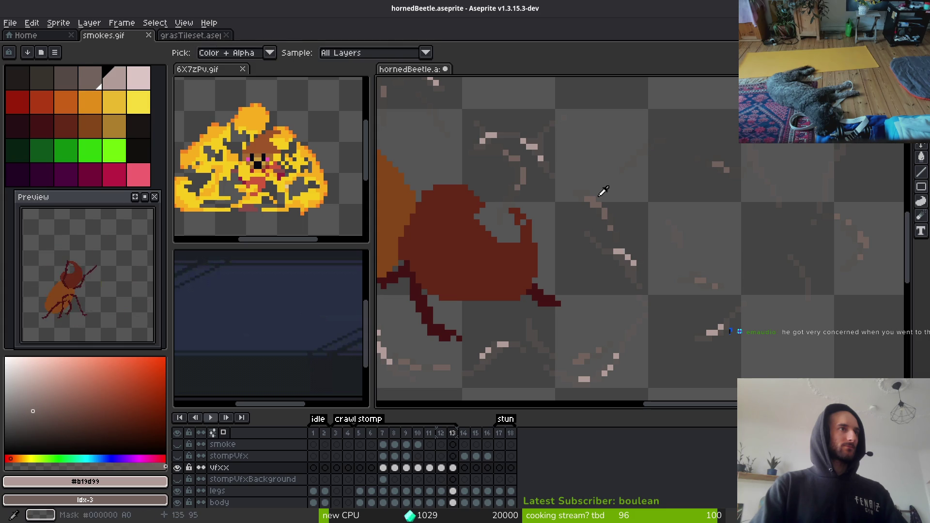
click(597, 194)
key(shift+r)
click(320, 84)
alt+click(618, 251)
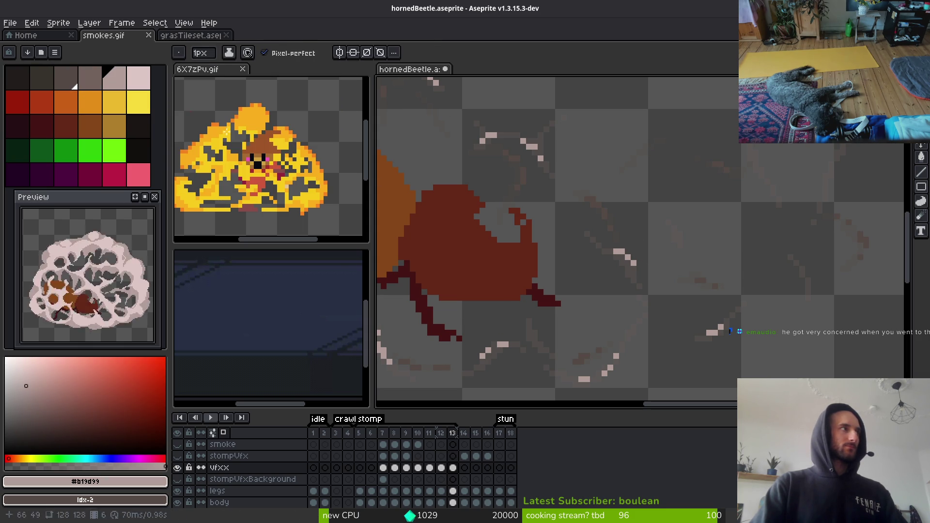
right_click(98, 78)
key(shift+r)
click(312, 86)
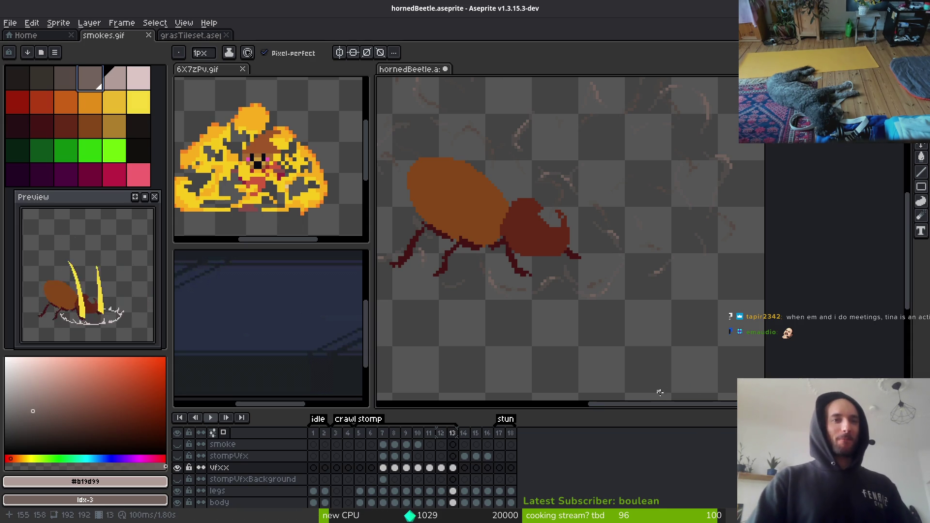
Save hornedBeetle.aseprite with Ctrl+S, then view the whole canvas on frame 14.
scroll(544, 281, down, 1)
key(ctrl+s)
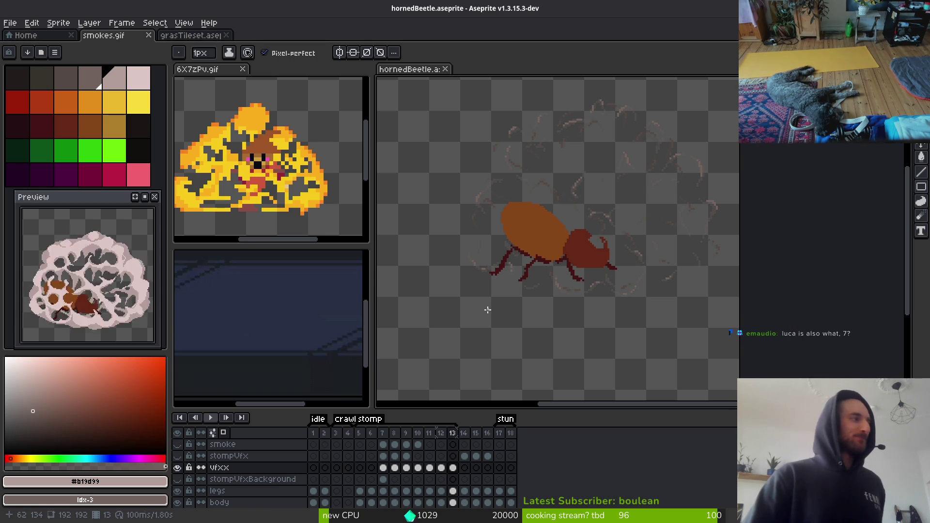
key(Right)
scroll(542, 295, down, 2)
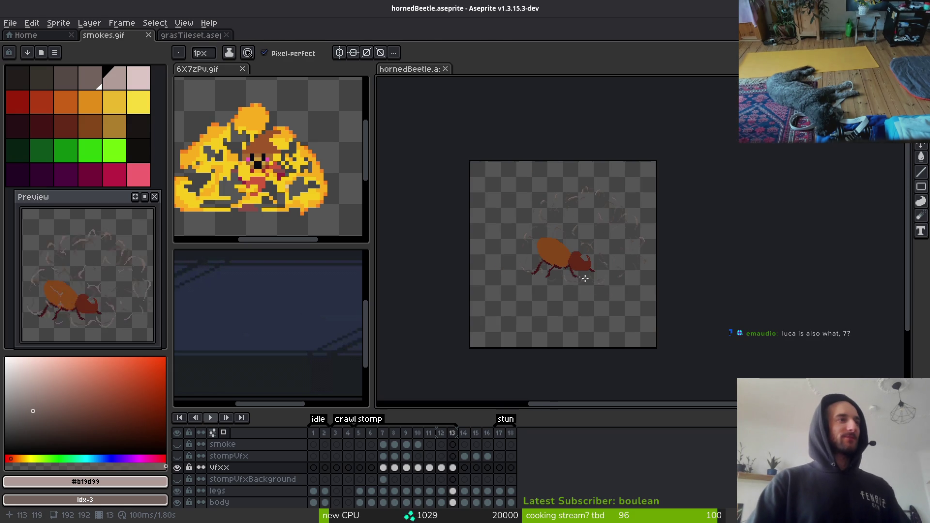
Select frames 14 to 16 in the timeline and delete them.
key(i)
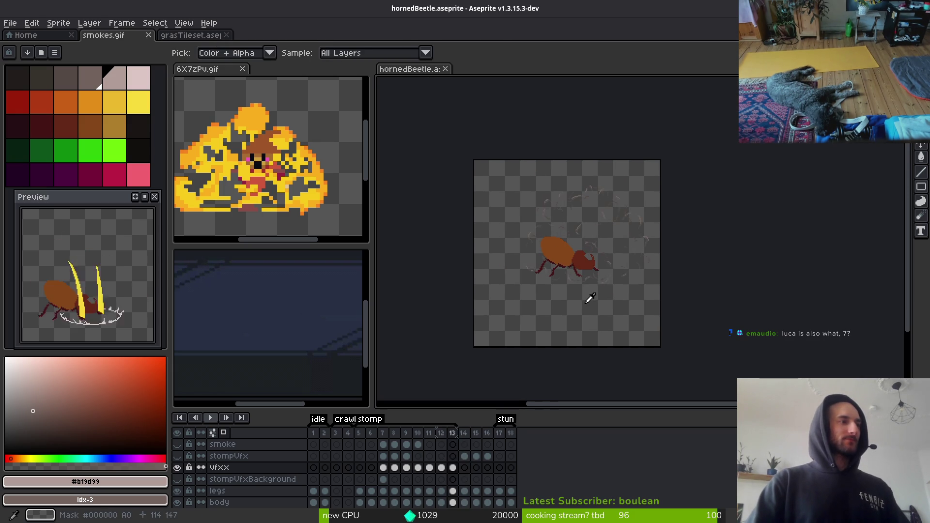
drag(469, 434, 488, 434)
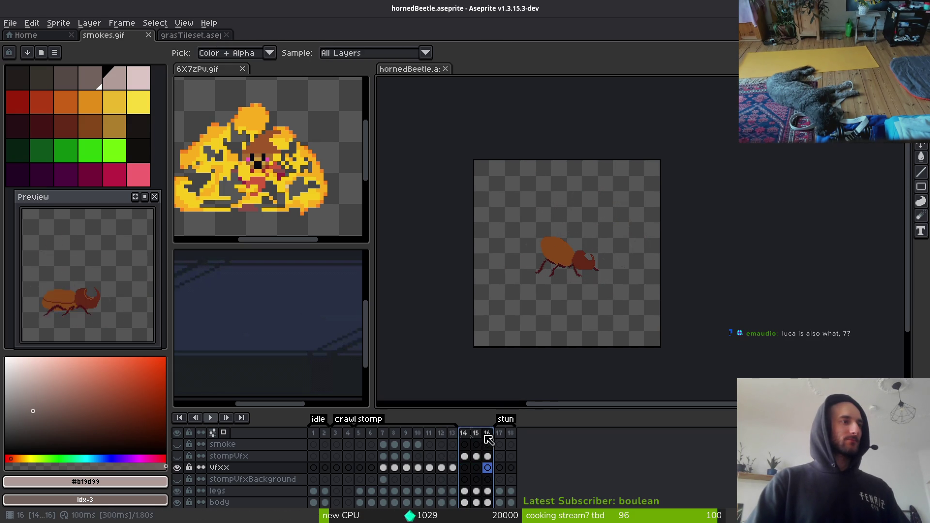
key(Delete)
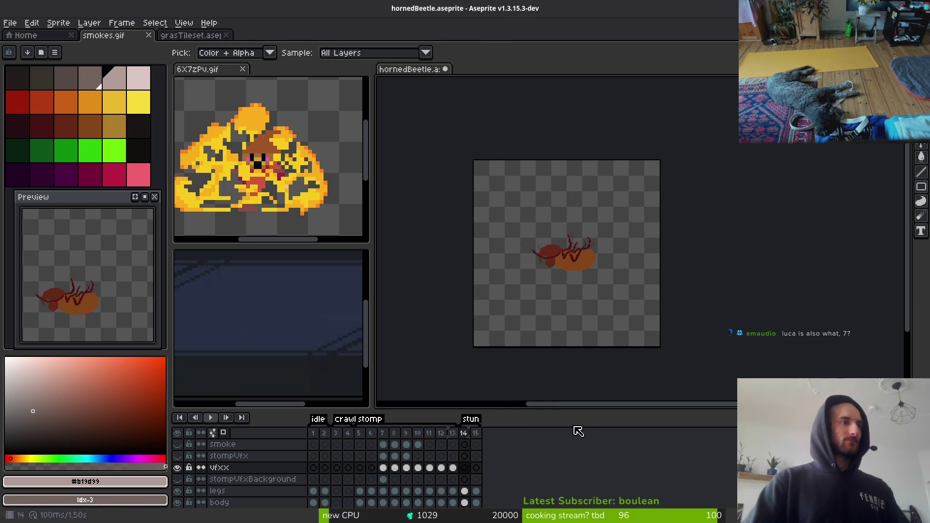
key(b)
Play the shortened animation, stop on frame 1, and select the legs layer.
scroll(552, 286, up, 3)
scroll(575, 353, down, 3)
key(i)
key(Return)
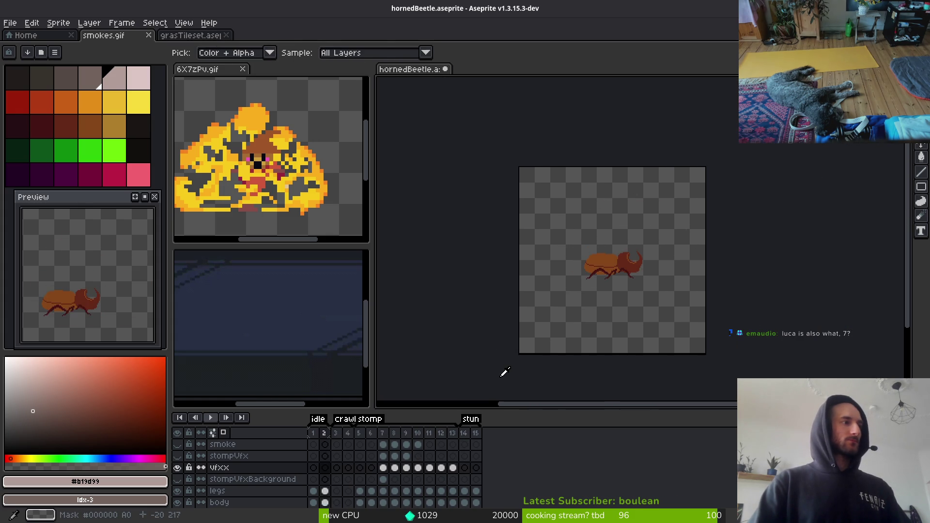
key(b)
scroll(327, 491, down, 2)
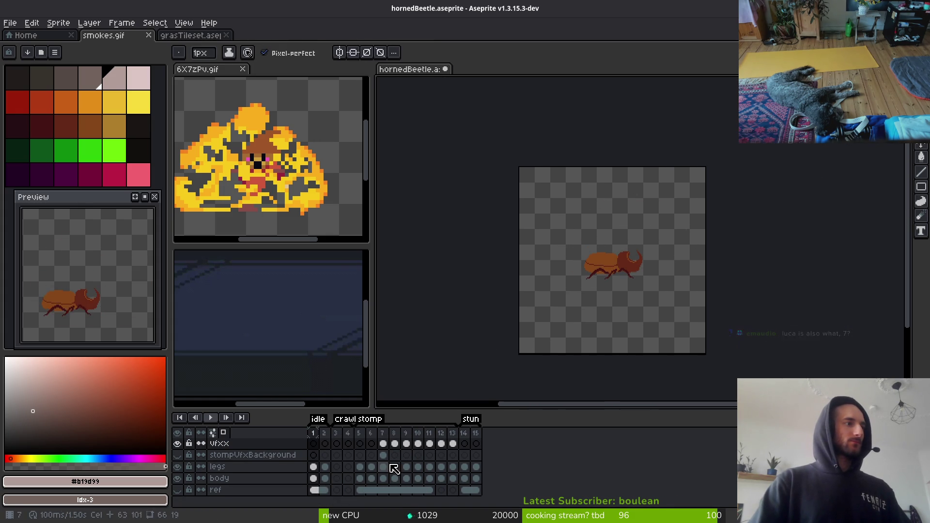
click(313, 467)
Centre the beetle, sample the head's dark red, and choose orange idx-15.
scroll(565, 286, up, 5)
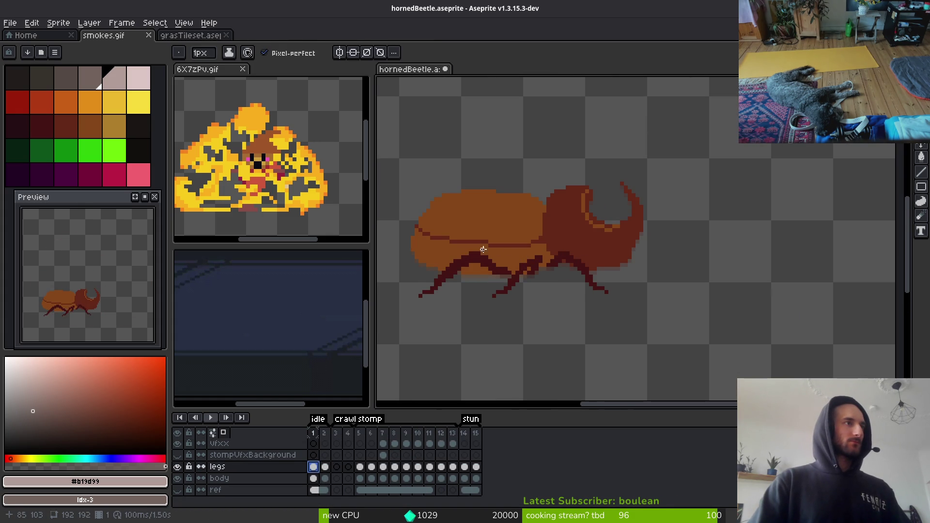
drag(483, 249, 542, 268)
key(i)
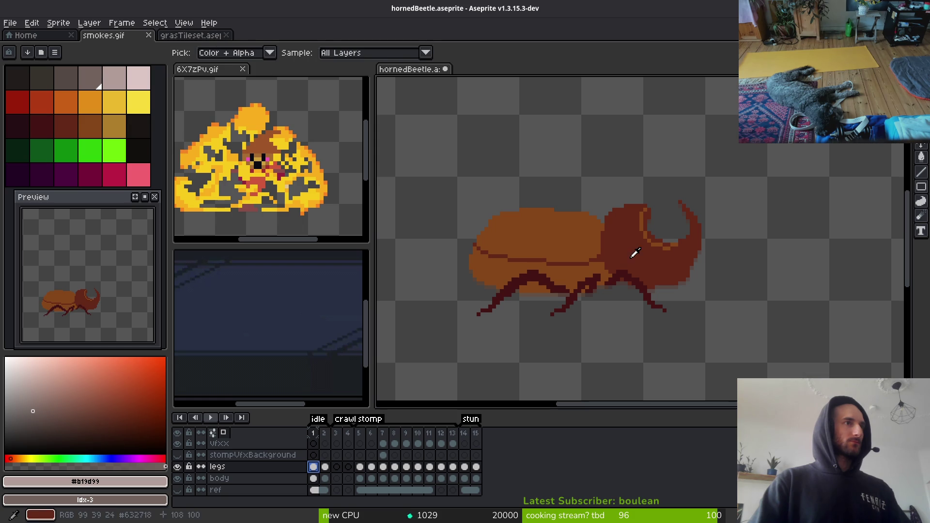
click(631, 257)
key(b)
scroll(565, 273, up, 2)
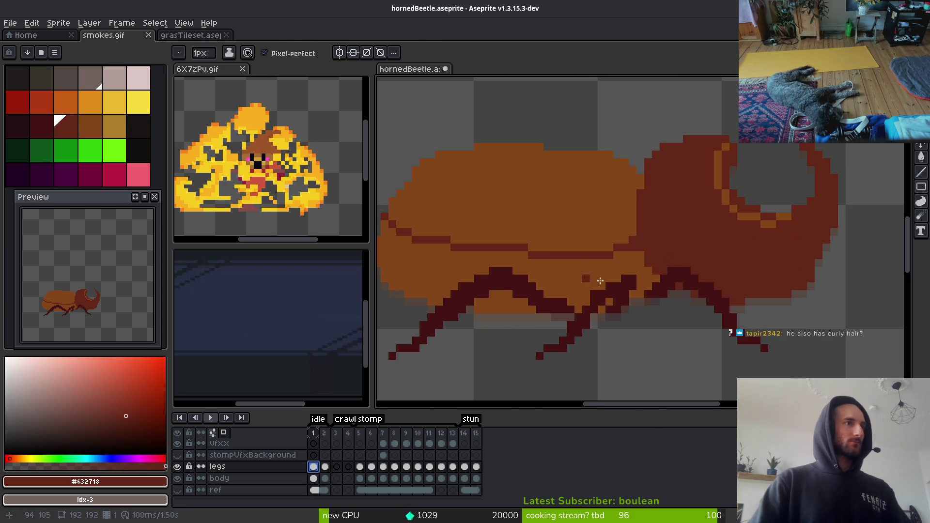
key(g)
scroll(677, 241, down, 2)
click(90, 127)
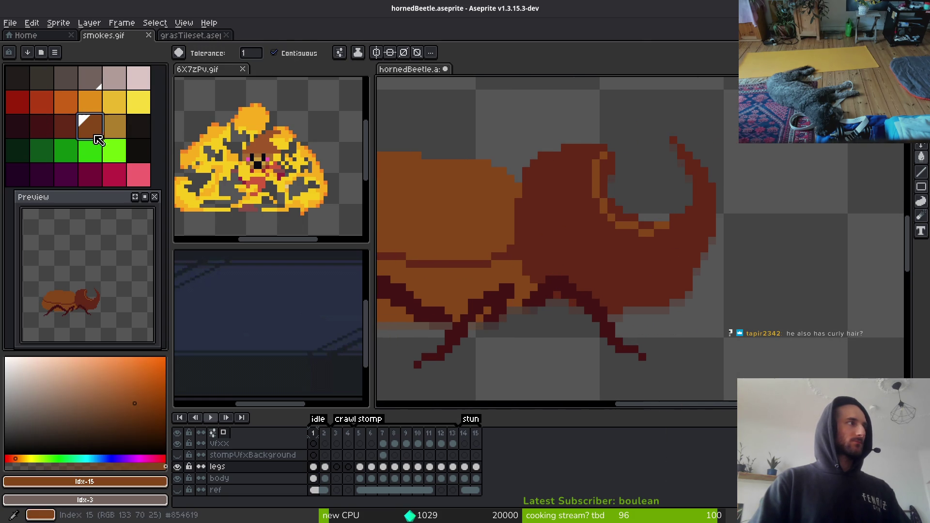
key(b)
scroll(553, 192, up, 2)
Draw an orange highlight along the head's top edge and top-right corner.
click(546, 190)
scroll(611, 197, up, 1)
key(ctrl+z)
click(682, 178)
mouse_move(691, 143)
mouse_down()
mouse_move(613, 146)
mouse_move(538, 202)
mouse_up()
drag(574, 154, 641, 136)
mouse_move(706, 132)
mouse_down()
mouse_move(705, 148)
mouse_move(691, 151)
mouse_move(706, 173)
mouse_up()
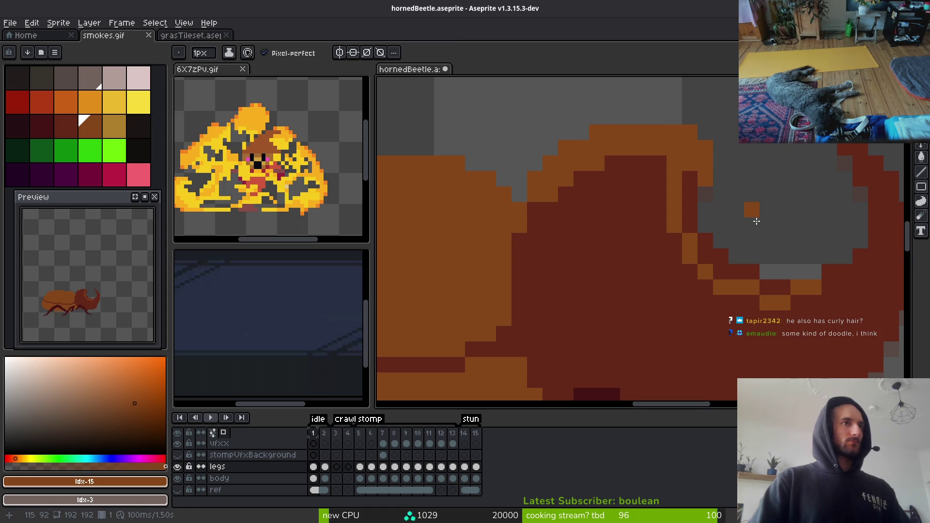
scroll(629, 279, down, 3)
scroll(664, 234, up, 4)
Shade the horn tip's edge and inner-edge pixels orange.
mouse_move(576, 97)
mouse_down()
mouse_move(673, 216)
mouse_move(691, 281)
mouse_up()
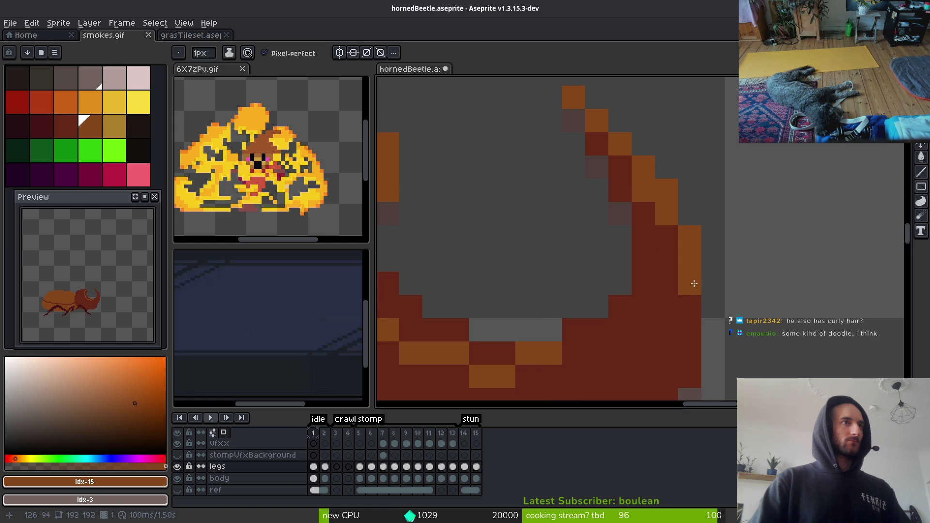
scroll(695, 313, down, 2)
scroll(691, 301, down, 2)
scroll(590, 274, up, 3)
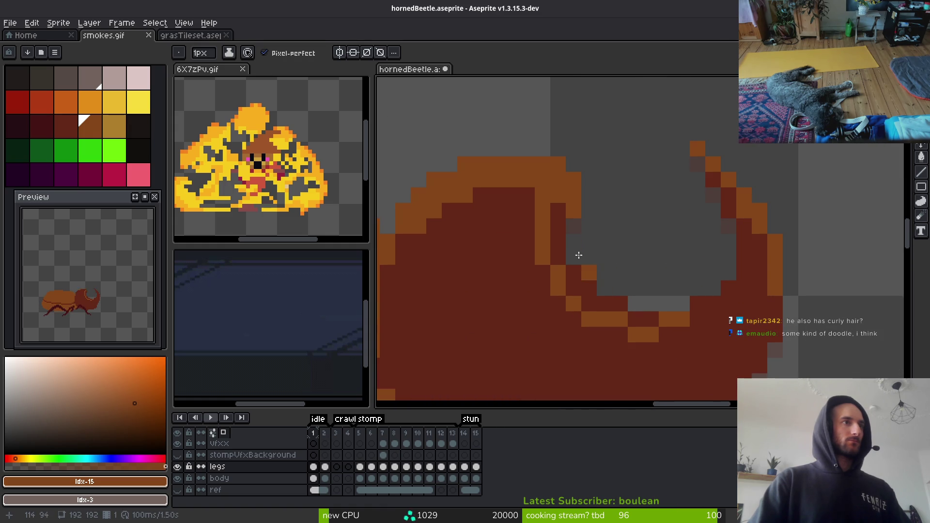
drag(577, 280, 624, 316)
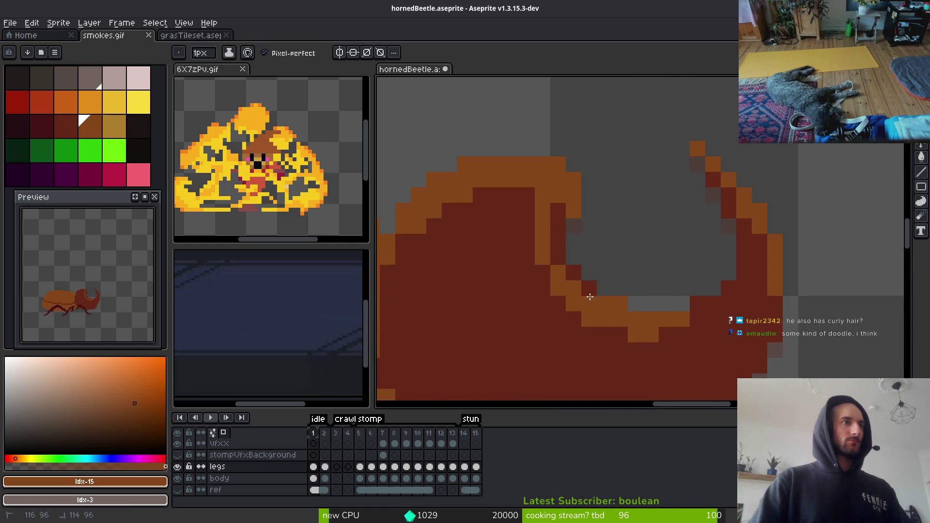
Repaint orange pixels on the horn's inner curve dark red, undoing a stray orange pixel.
alt+right_click(523, 231)
drag(542, 237, 578, 308)
drag(666, 335, 635, 335)
click(604, 320)
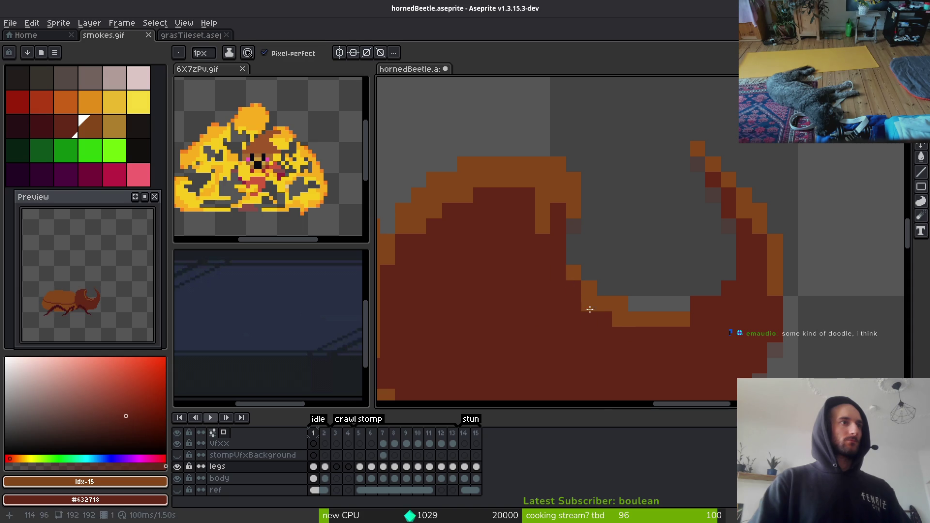
right_click(622, 322)
right_click(589, 304)
click(699, 300)
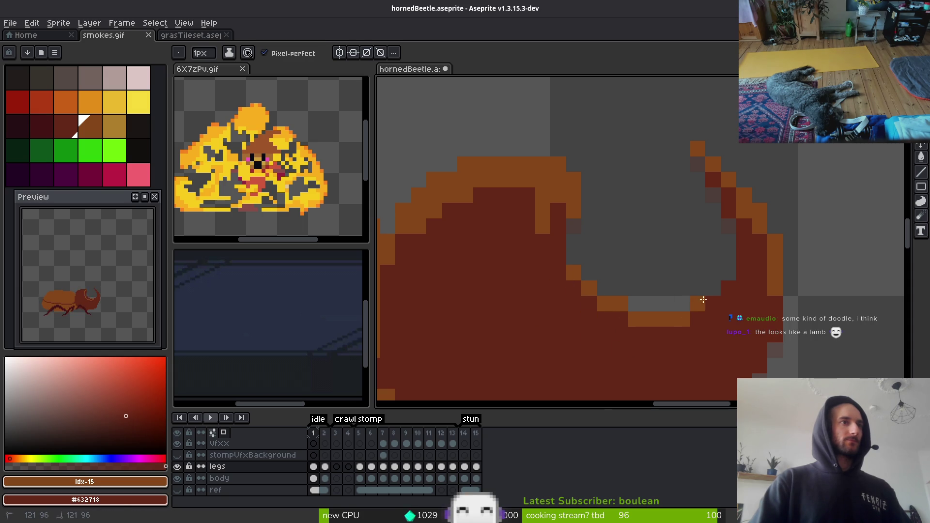
scroll(716, 313, down, 5)
scroll(736, 320, up, 2)
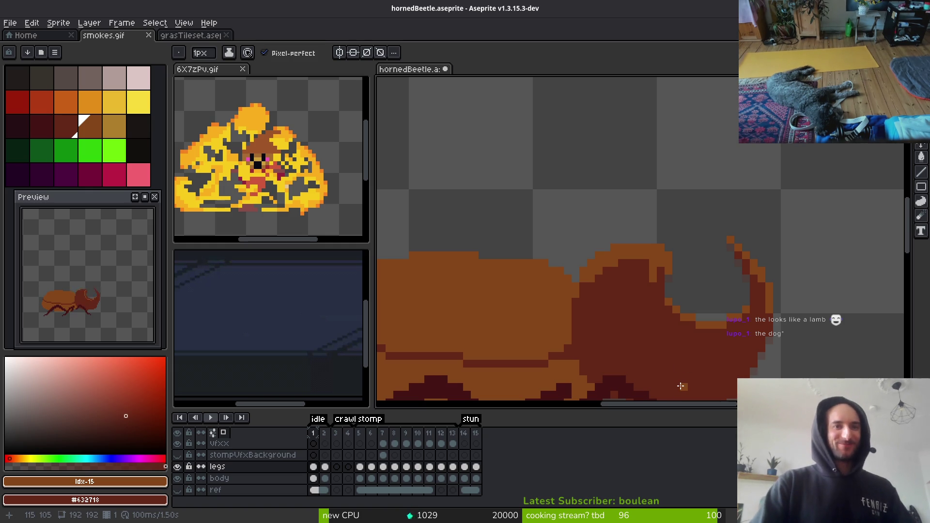
scroll(678, 383, up, 3)
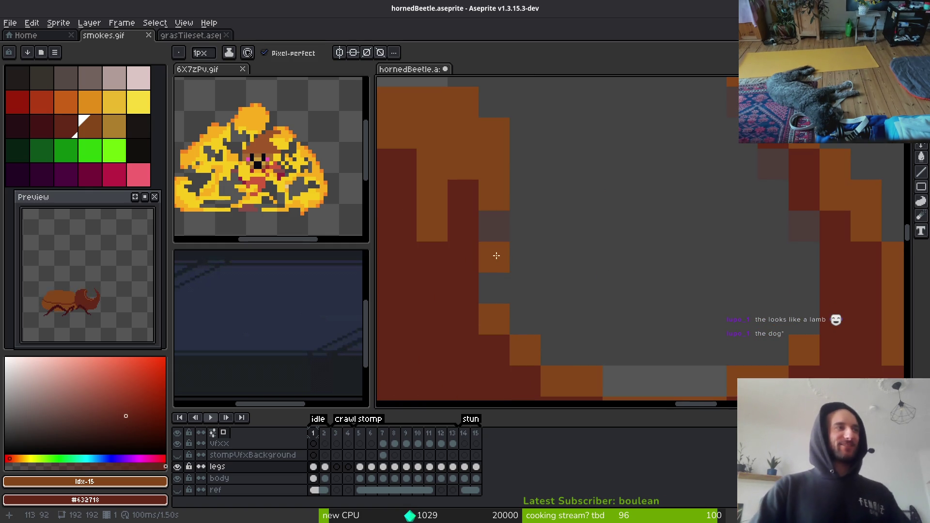
key(ctrl+z)
Fill the orange column by the horn with dark red and add an orange edge pixel.
mouse_move(556, 189)
mouse_down()
mouse_move(533, 184)
mouse_move(533, 249)
mouse_up()
click(551, 274)
scroll(533, 298, down, 5)
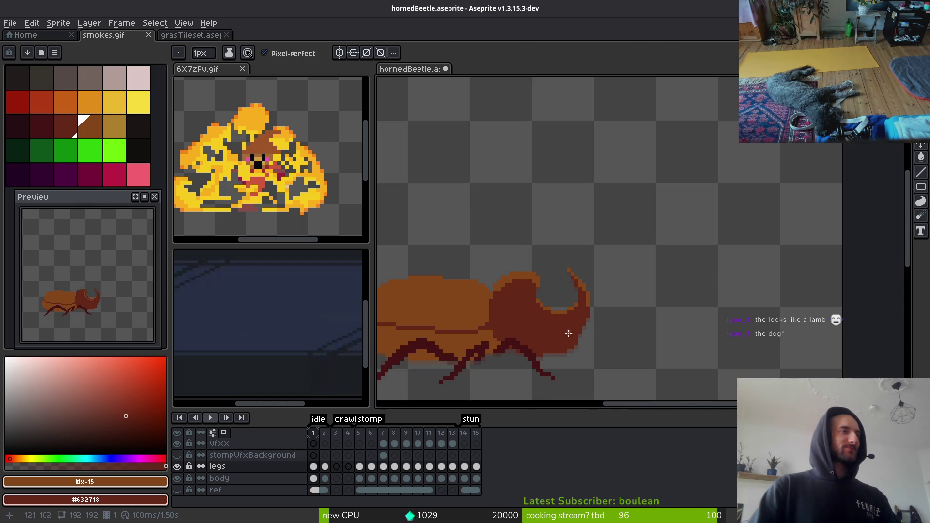
scroll(545, 339, up, 4)
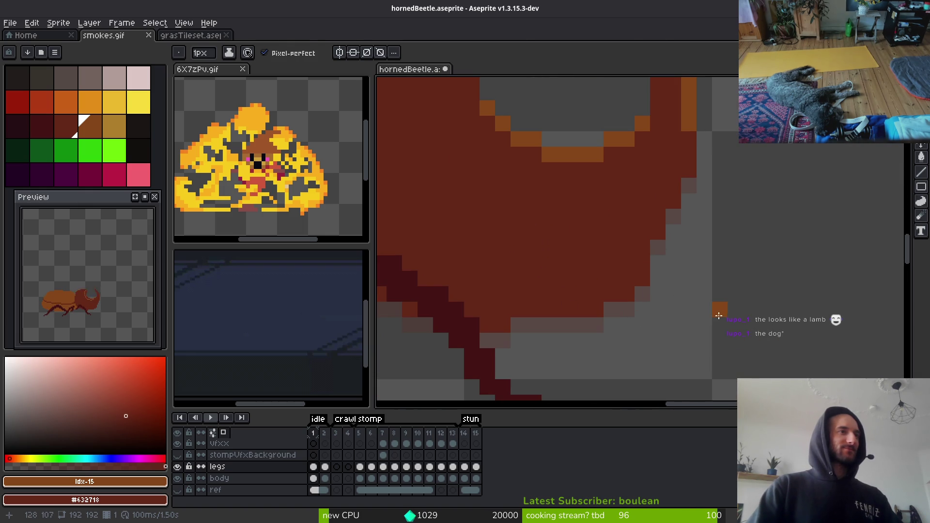
key(e)
scroll(658, 279, down, 4)
scroll(675, 266, up, 4)
key(b)
alt+click(666, 220)
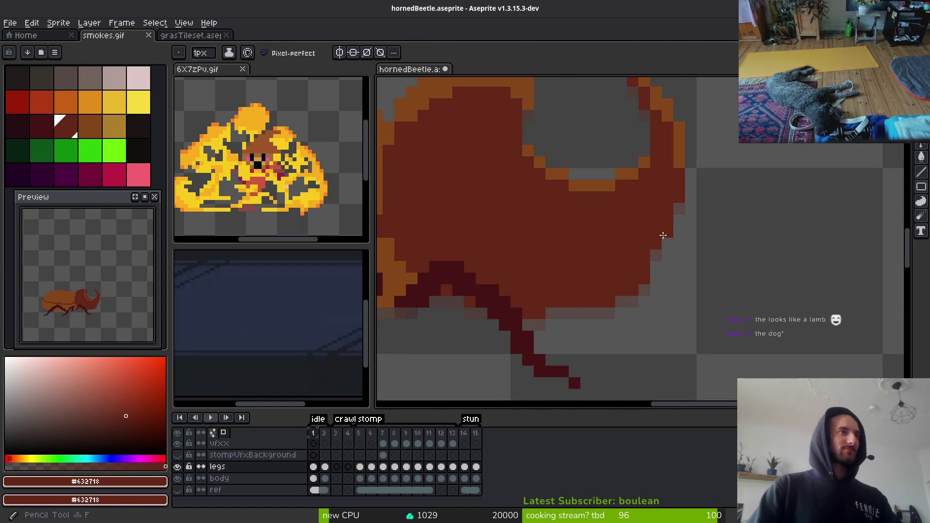
scroll(645, 304, down, 5)
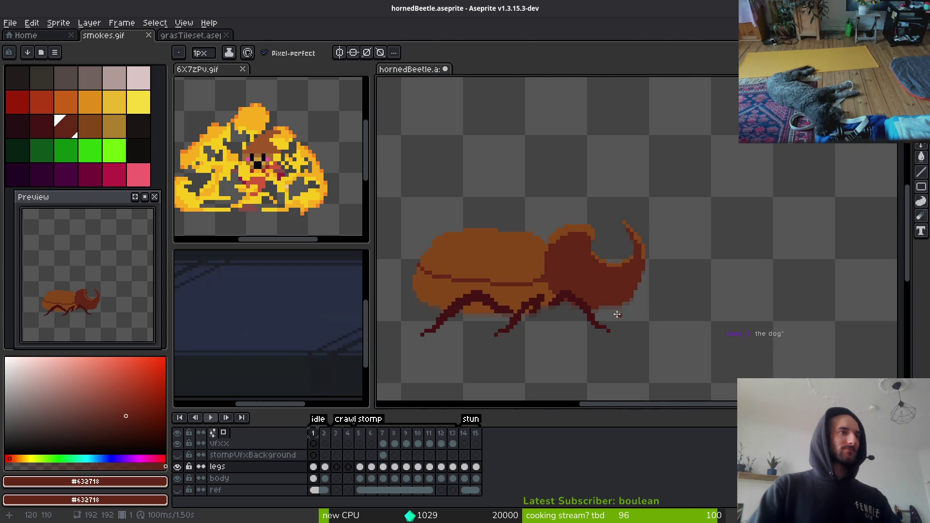
scroll(660, 301, up, 4)
scroll(684, 304, down, 3)
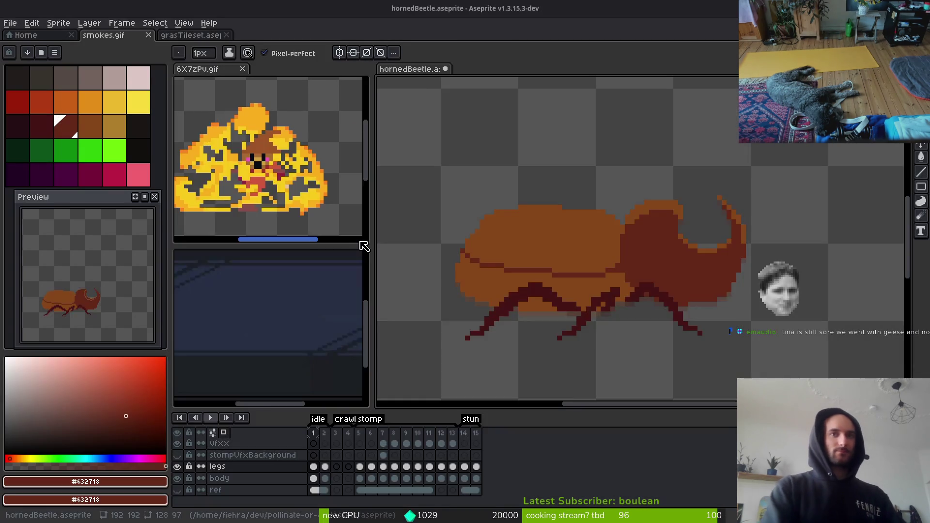
Browse to Downloads > pollinate-or-die > assets > inspiration and preview the first rhinoceros beetle photo.
key(super+e)
double_click(518, 150)
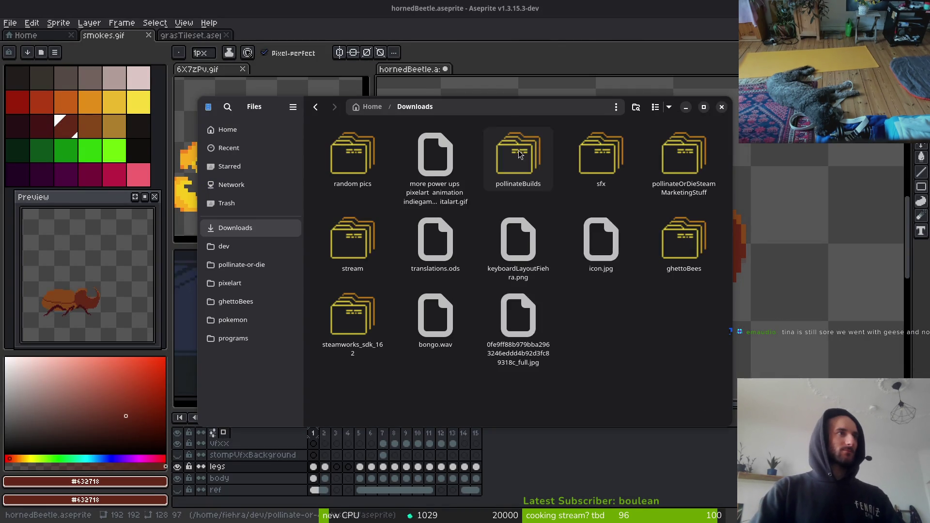
click(238, 266)
double_click(436, 155)
double_click(601, 155)
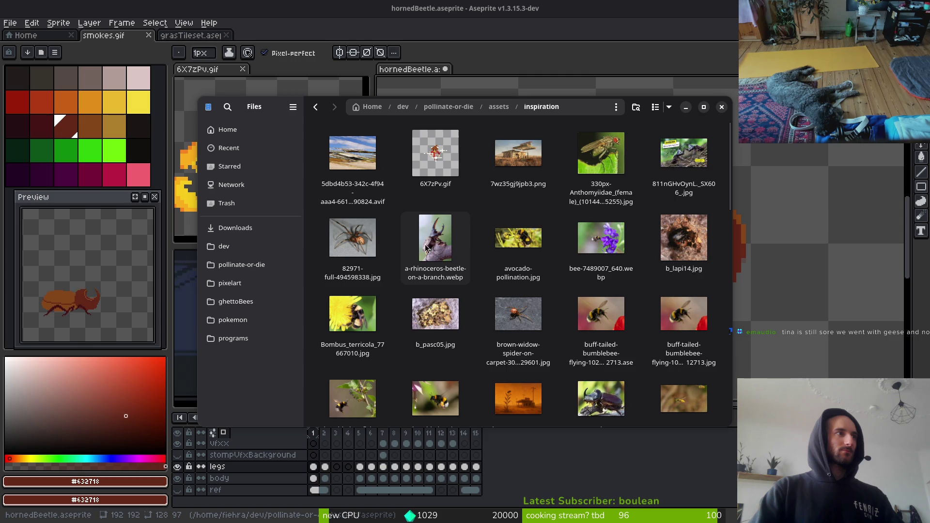
right_click(441, 247)
click(465, 251)
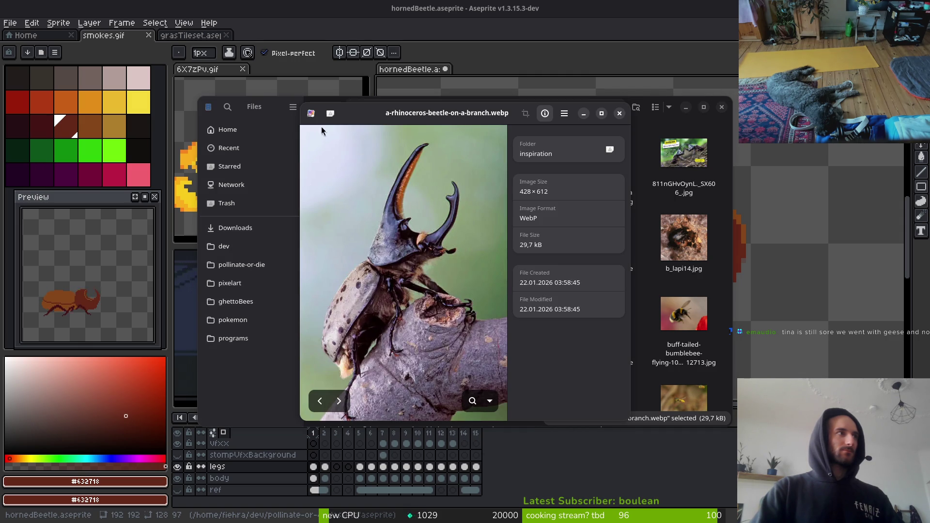
key(ctrl+w)
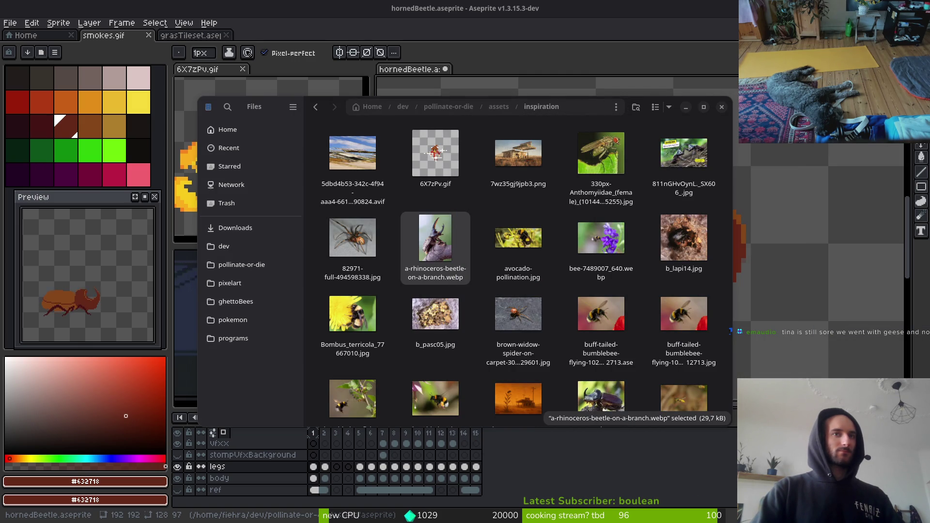
Open the second rhinoceros beetle photo and keep it floating above Aseprite.
scroll(566, 286, down, 3)
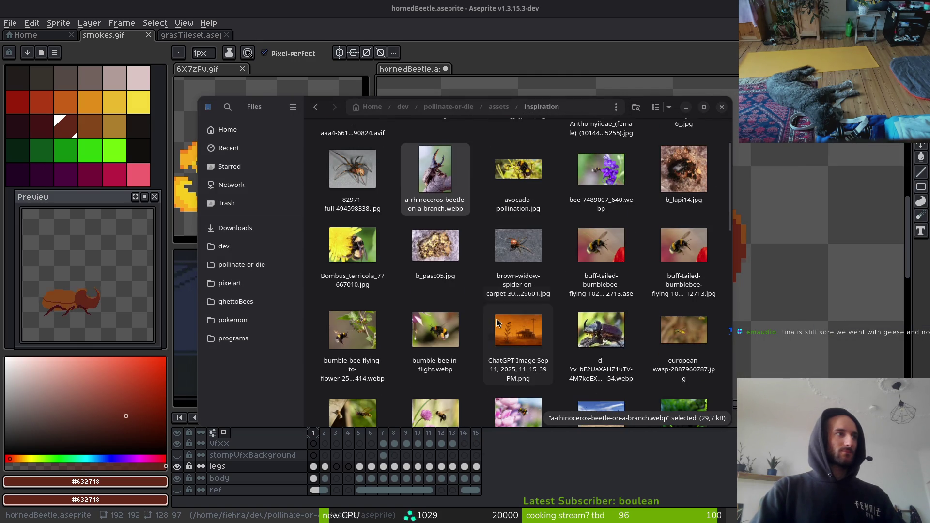
double_click(585, 335)
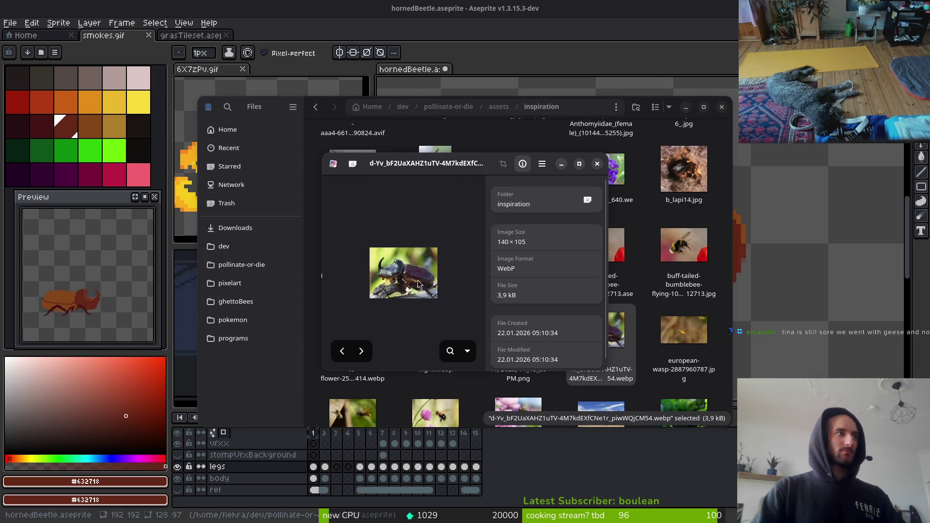
scroll(393, 284, up, 3)
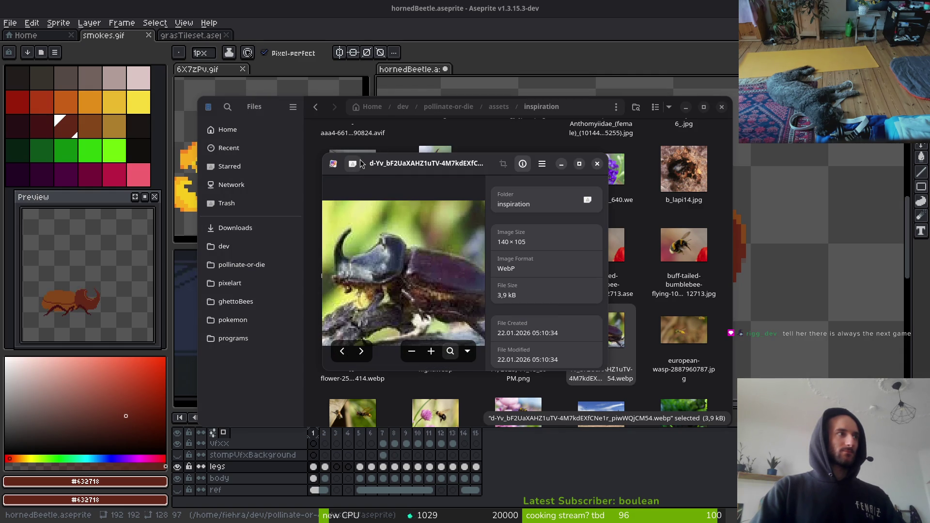
click(773, 255)
key(alt+Tab)
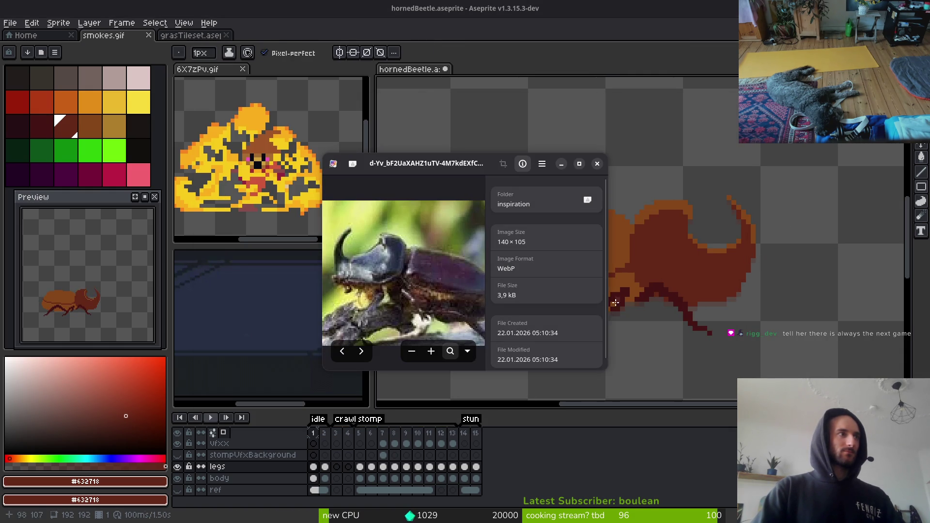
Set ochre as primary and mid brown as secondary colour for filling horn highlights.
click(717, 265)
key(alt+Tab)
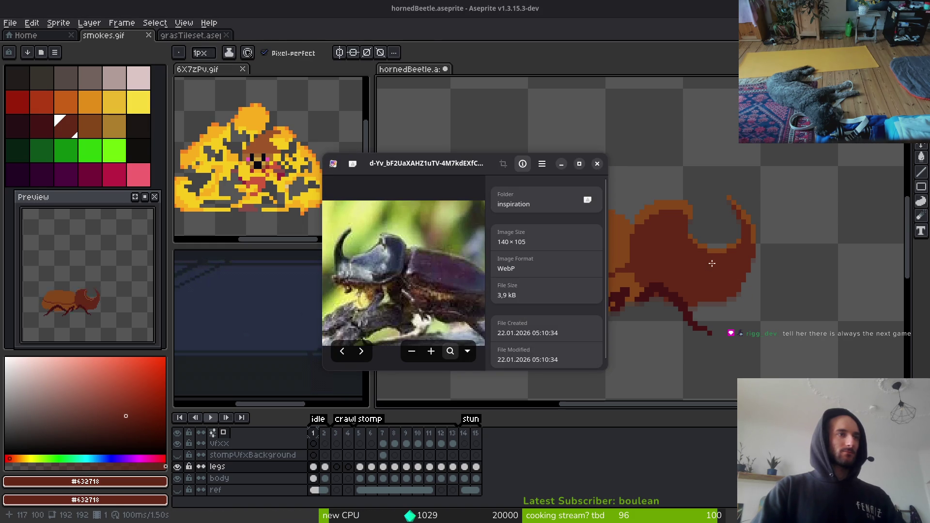
click(700, 280)
click(117, 125)
right_click(97, 126)
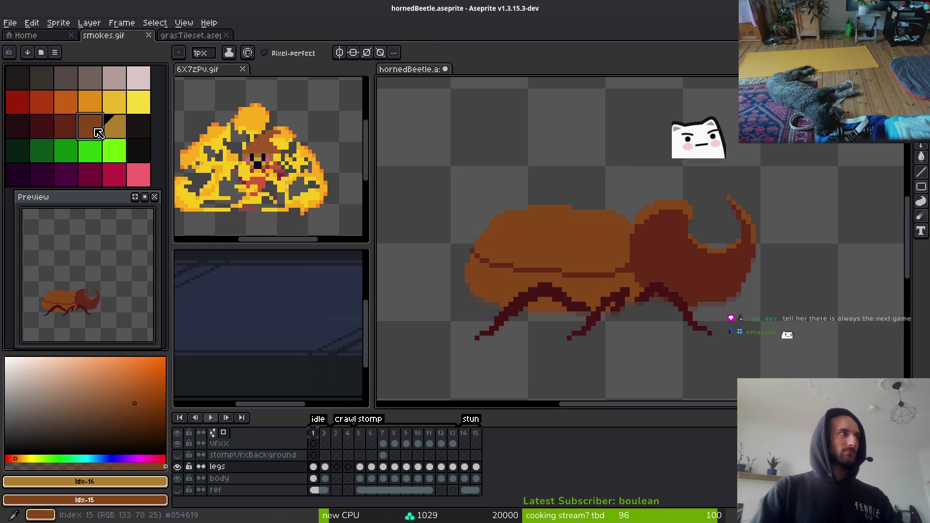
scroll(724, 260, up, 2)
key(i)
key(g)
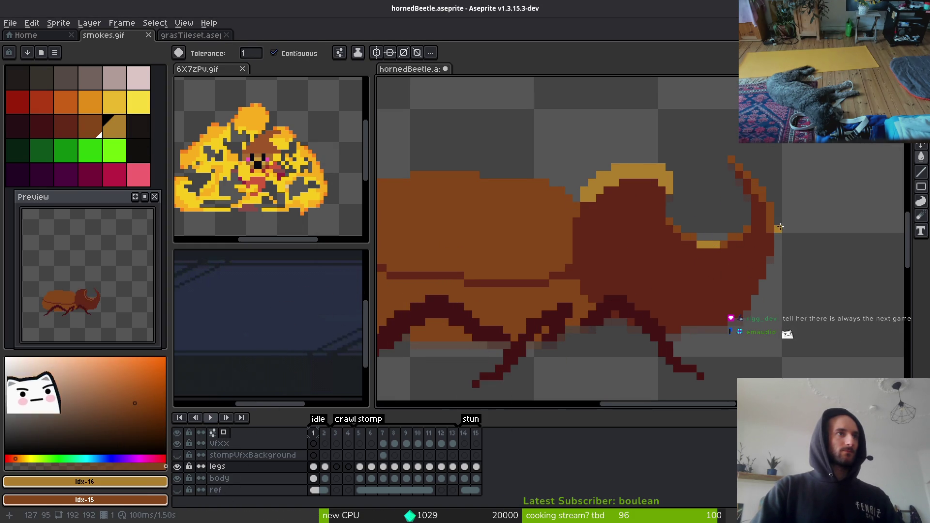
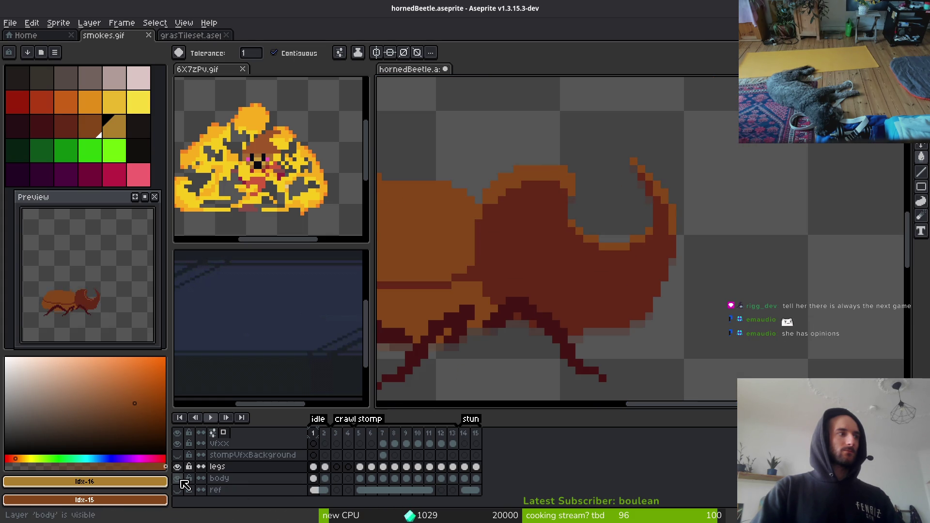
Hide the beetle's body layer, glance at the inspiration folder, then switch to Godot.
click(178, 479)
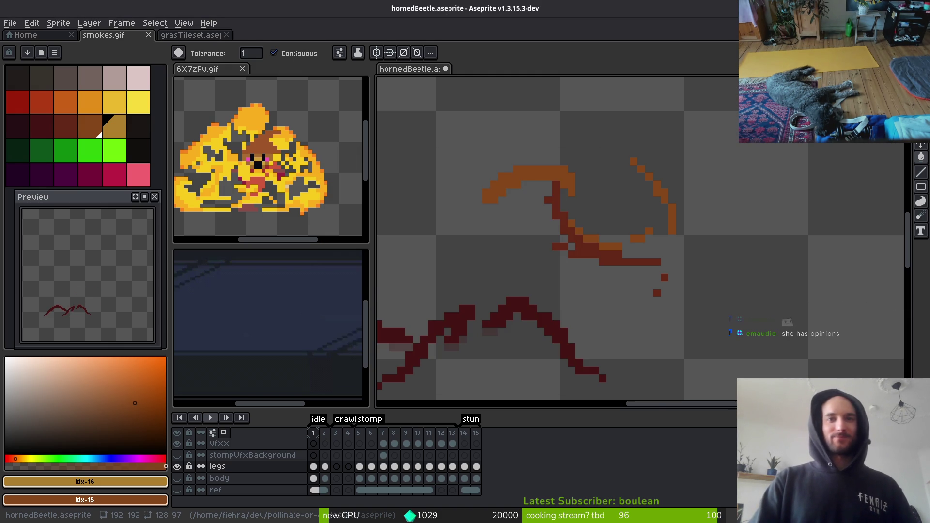
key(alt+Tab)
click(721, 108)
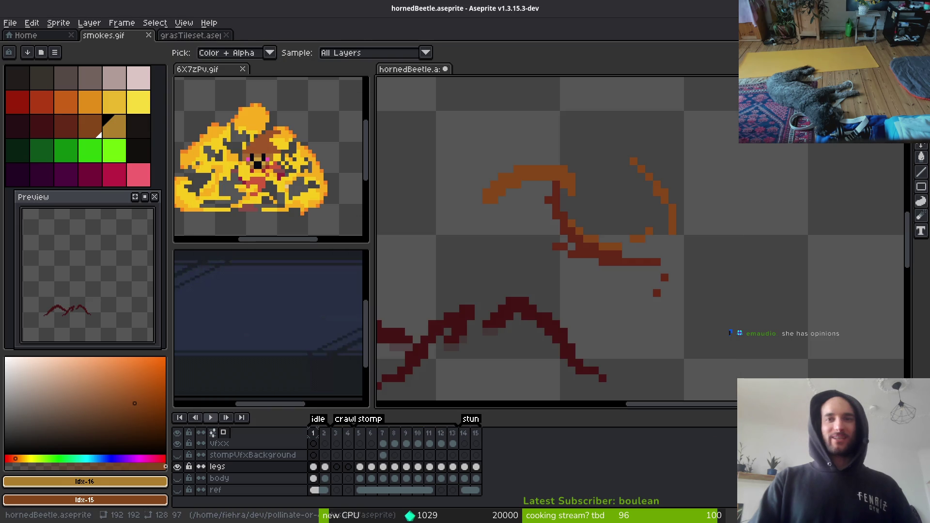
key(alt+Tab)
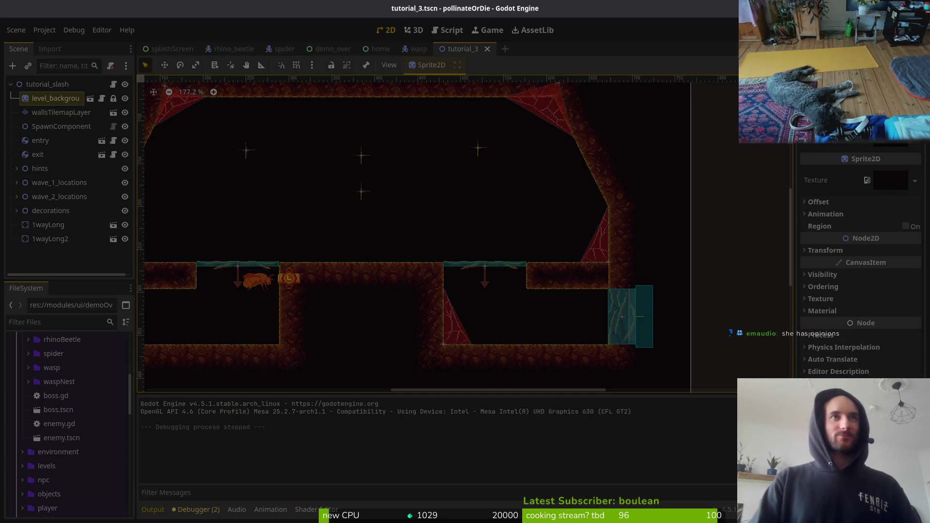
key(alt+Tab)
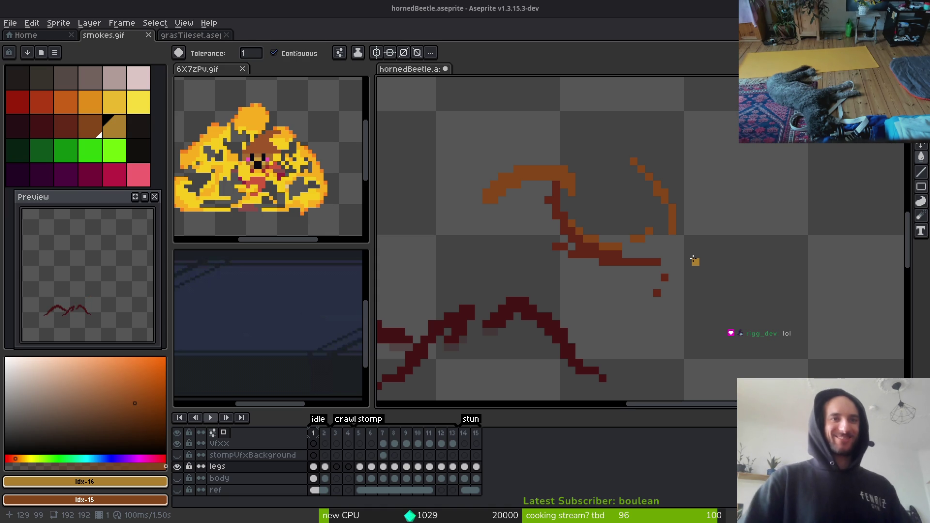
Undo the light orange fill and erase the stray dark red and orange horn strokes.
scroll(657, 257, up, 1)
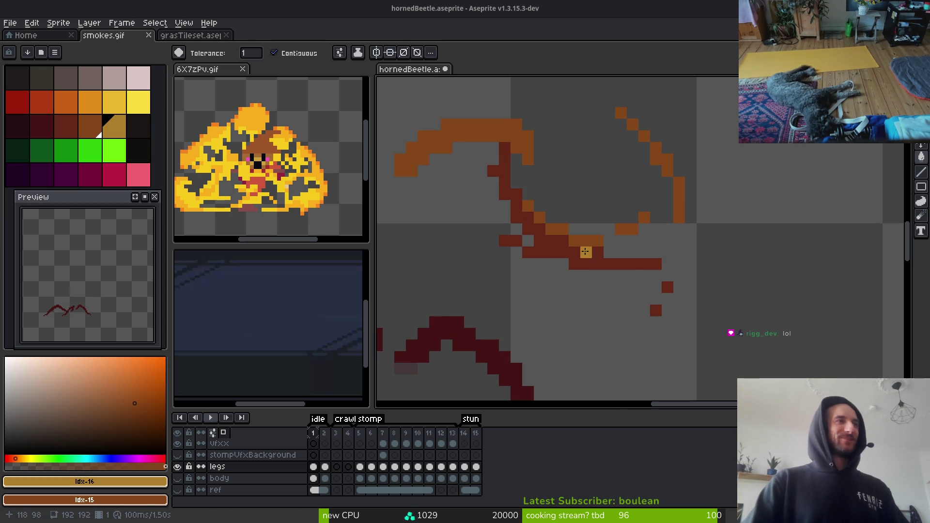
click(589, 259)
key(ctrl+z)
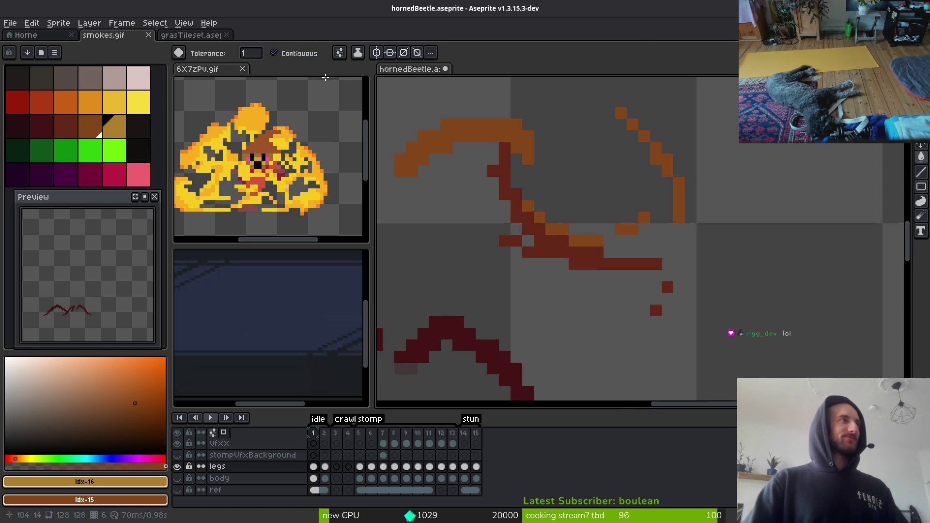
key(w)
click(597, 264)
shift+click(684, 203)
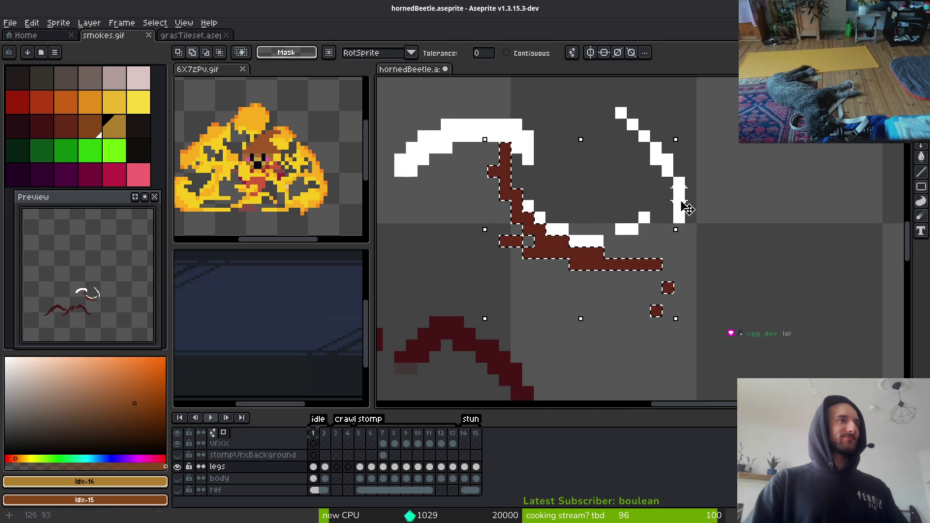
scroll(674, 281, down, 2)
key(Delete)
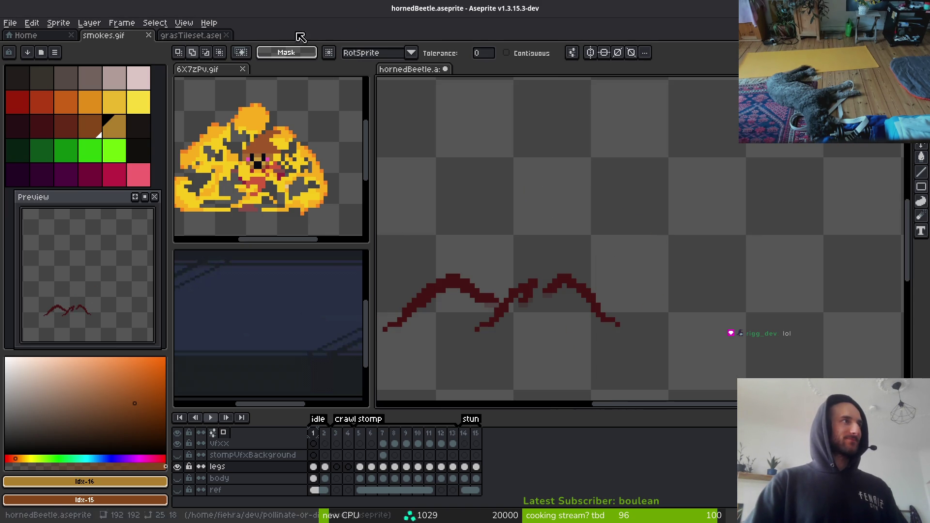
Show the body layer again and save hornedBeetle.aseprite.
click(318, 482)
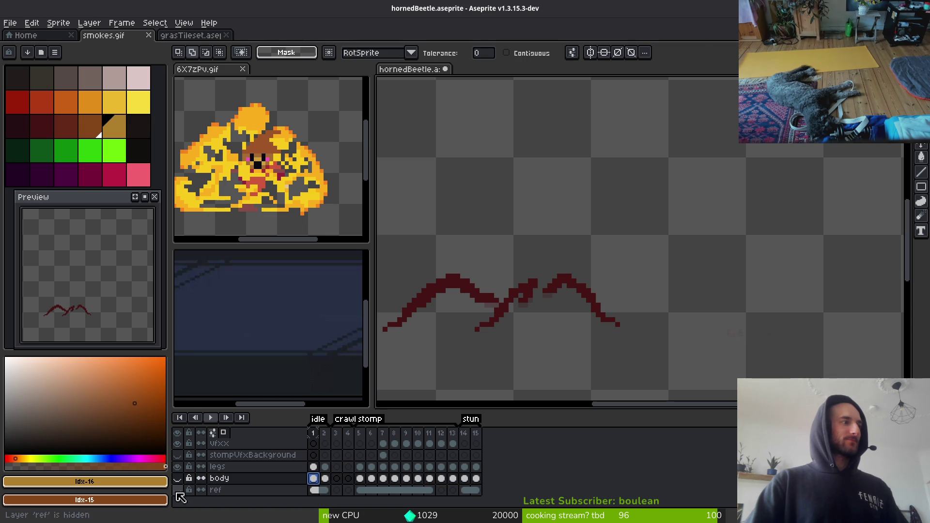
click(181, 479)
key(ctrl+s)
scroll(648, 233, up, 2)
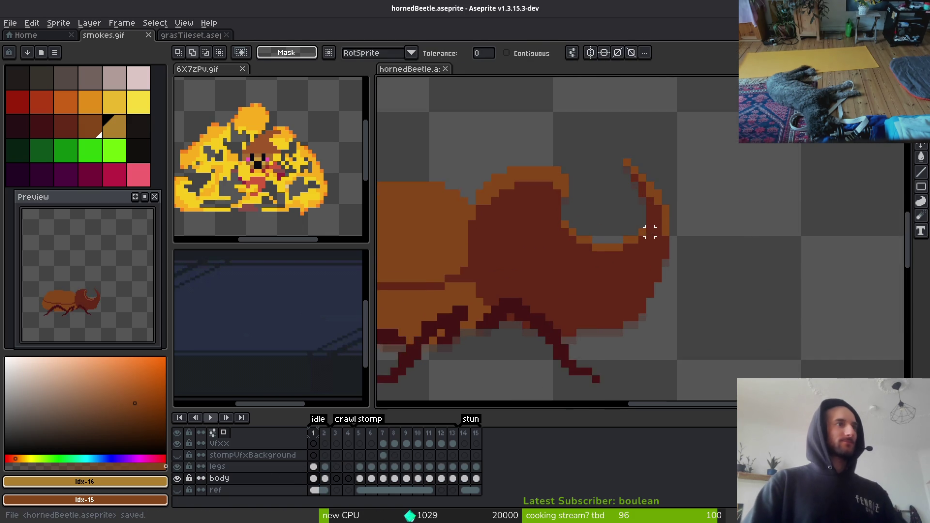
scroll(648, 261, down, 1)
scroll(562, 246, up, 2)
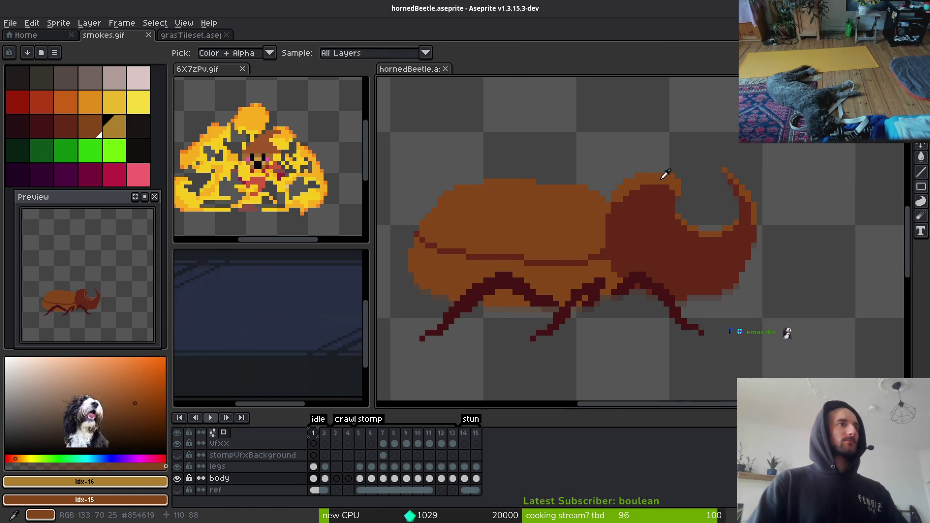
alt+click(666, 176)
Replace #854619 with golden Idx-16 and #632718 with brown Idx-15, then save.
right_click(114, 125)
key(shift+r)
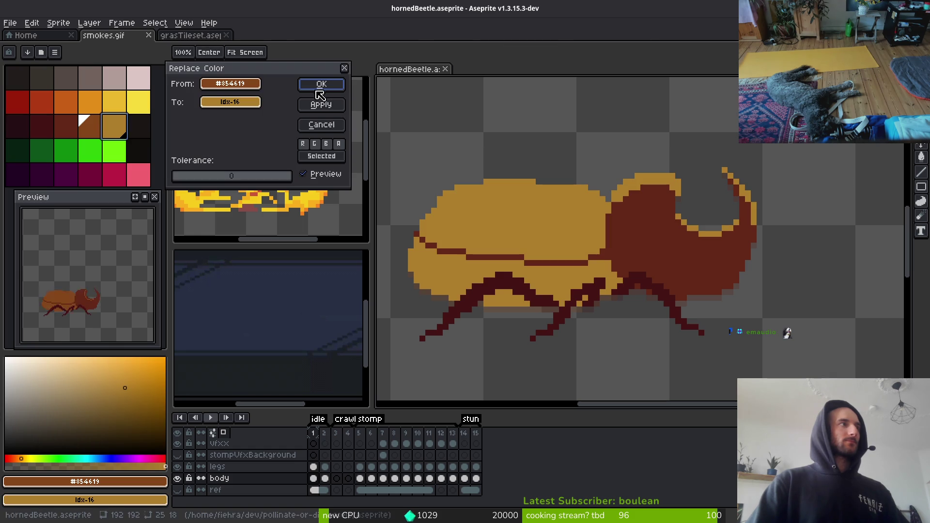
click(321, 90)
click(66, 126)
right_click(90, 126)
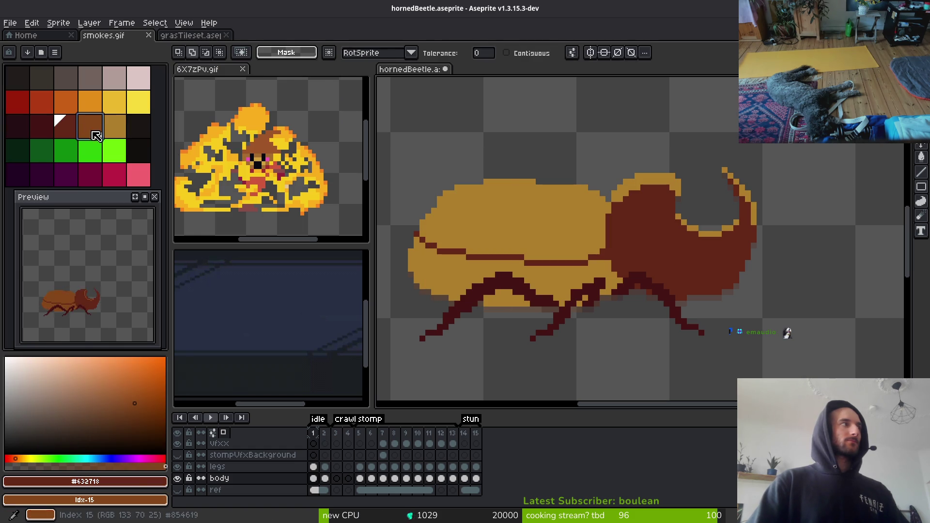
key(shift+r)
key(Return)
scroll(656, 254, down, 2)
key(ctrl+s)
Move the beetle reference photo aside to uncover the sprite.
scroll(644, 270, down, 4)
scroll(639, 272, up, 5)
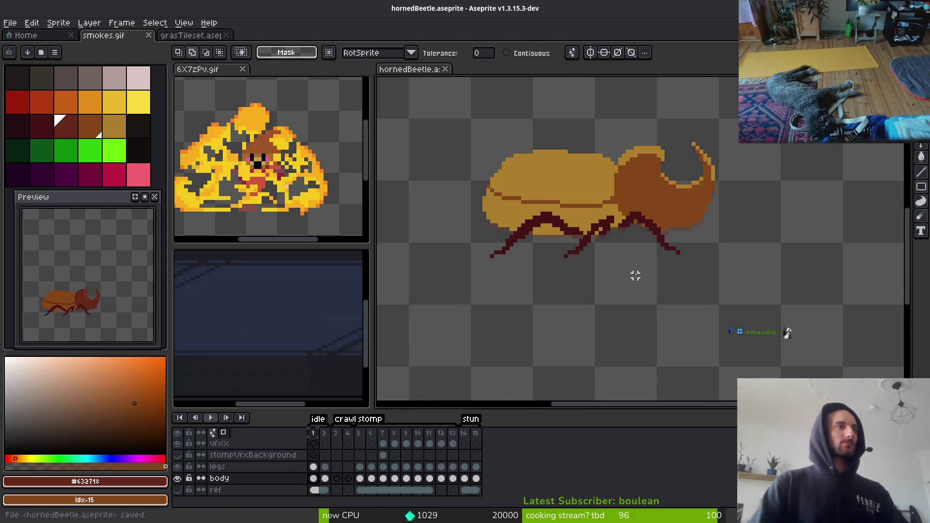
drag(646, 216, 651, 224)
key(alt+Tab)
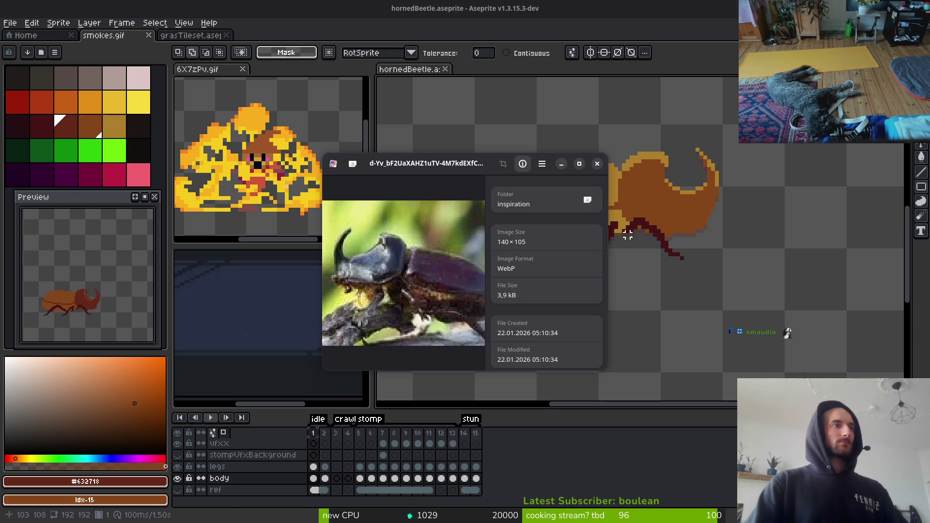
drag(367, 167, 109, 134)
key(alt+Tab)
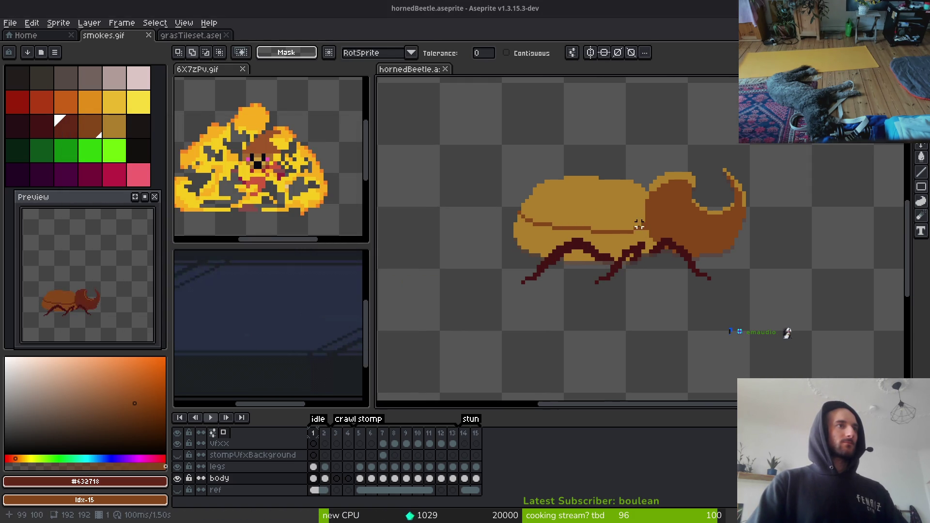
Draw a stepped brown #854619 ridge line on the shell and tidy its pixels with golden #ae7e2c.
scroll(639, 224, up, 5)
alt+click(632, 238)
key(b)
scroll(560, 239, left, 3)
mouse_move(844, 196)
mouse_down()
mouse_move(707, 228)
mouse_move(502, 180)
mouse_up()
scroll(527, 193, up, 3)
scroll(527, 193, left, 1)
alt+click(504, 186)
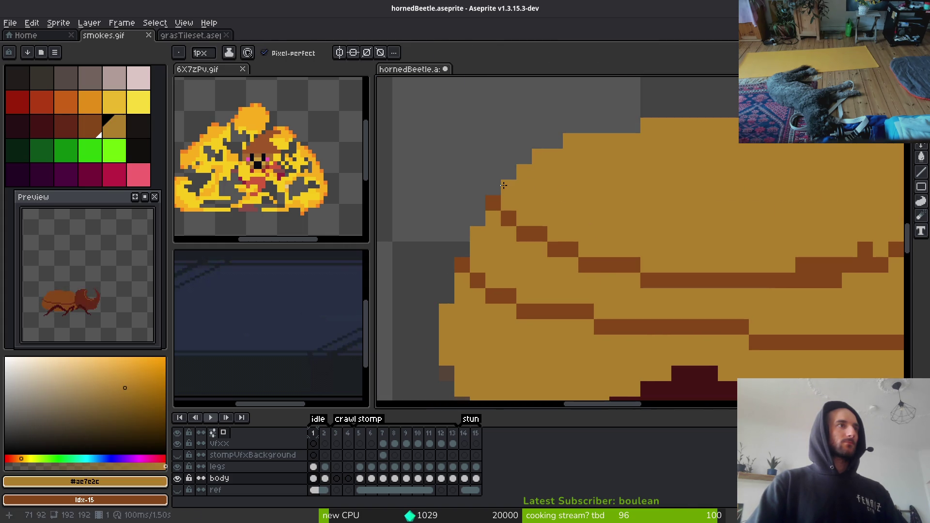
right_click(509, 219)
click(494, 203)
alt+click(508, 204)
alt+click(493, 204)
drag(509, 218, 524, 234)
alt+click(514, 206)
click(524, 219)
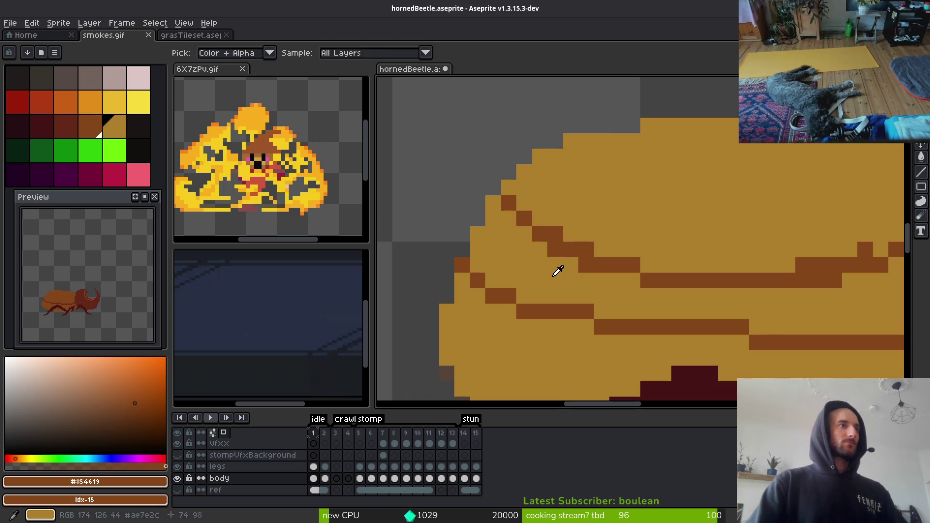
Touch up the shell's diagonal outline, swapping pixels between brown and golden.
alt+click(554, 266)
click(586, 265)
scroll(592, 298, down, 4)
scroll(592, 298, up, 4)
right_click(621, 273)
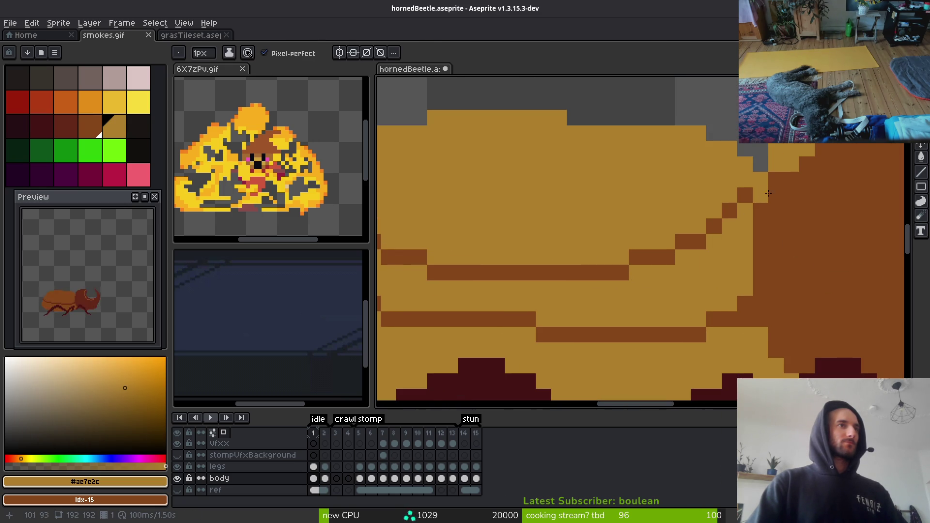
alt+click(715, 224)
click(683, 257)
click(713, 242)
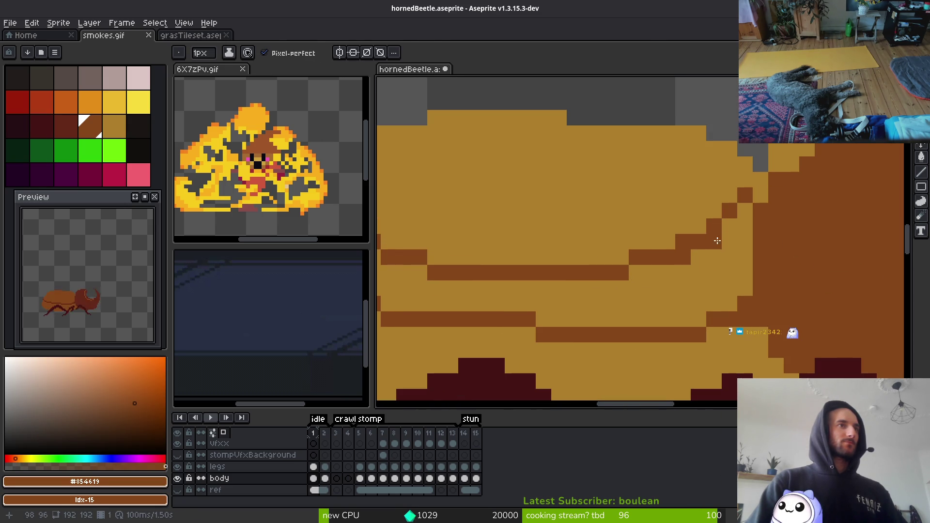
click(729, 226)
click(745, 210)
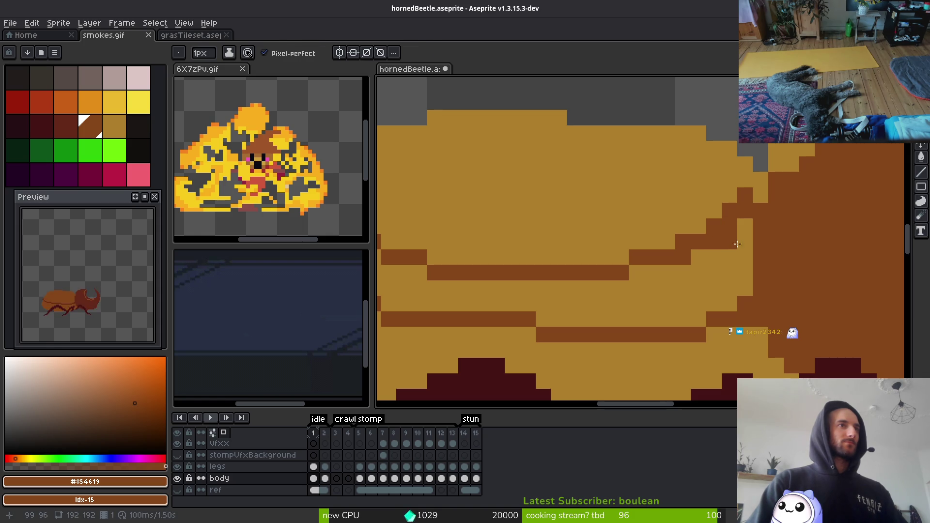
alt+click(734, 241)
click(745, 195)
click(729, 211)
click(714, 226)
Paint two brown pixels near the horn and undo an erased head-edge pixel.
mouse_move(757, 209)
mouse_down()
mouse_move(550, 285)
mouse_move(525, 225)
mouse_up()
alt+click(526, 224)
mouse_move(526, 192)
mouse_down()
mouse_move(570, 173)
mouse_move(560, 168)
mouse_move(681, 146)
mouse_move(681, 168)
mouse_up()
scroll(696, 209, down, 4)
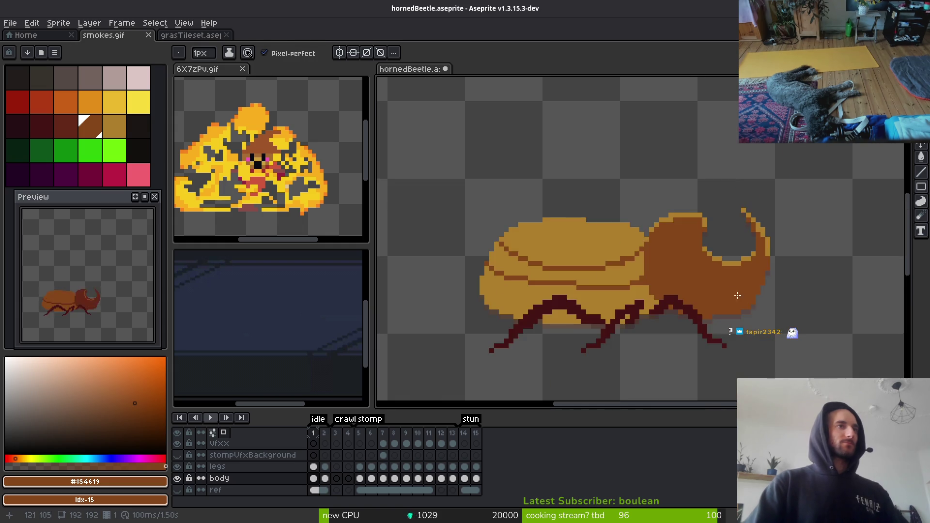
key(e)
scroll(679, 164, up, 4)
click(679, 148)
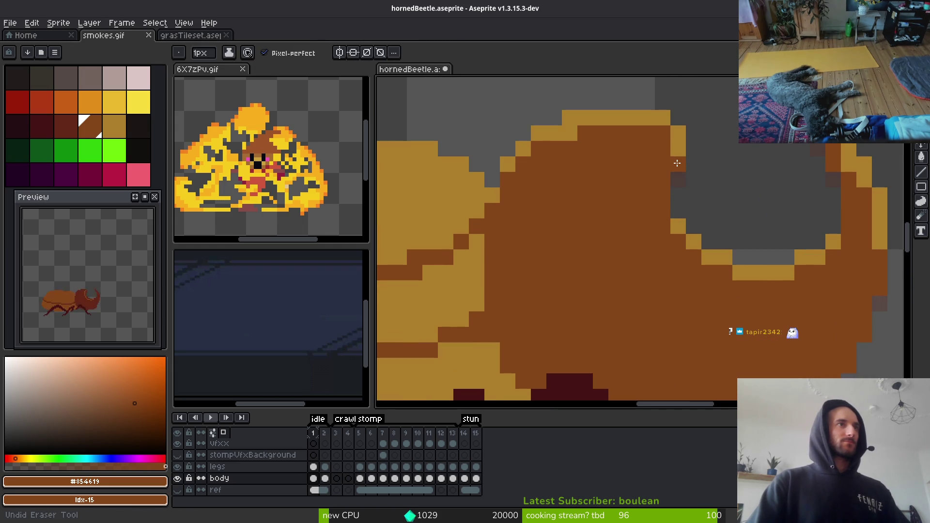
key(e)
key(ctrl+z)
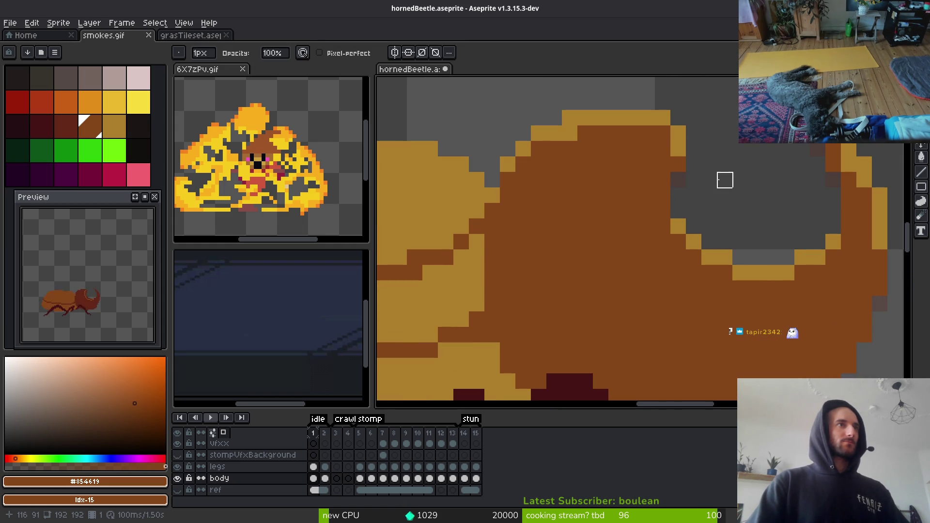
key(b)
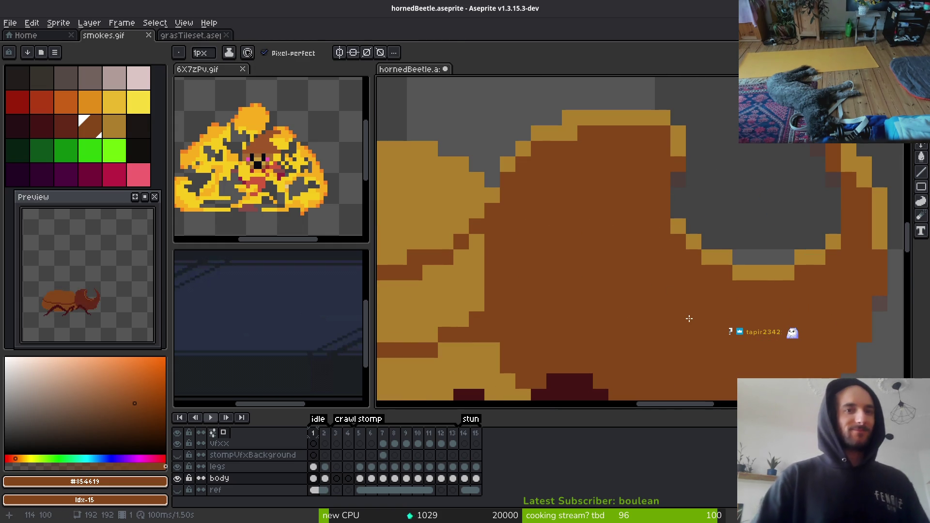
Pick dark red Idx-14 and hide the legs layer.
scroll(682, 318, down, 4)
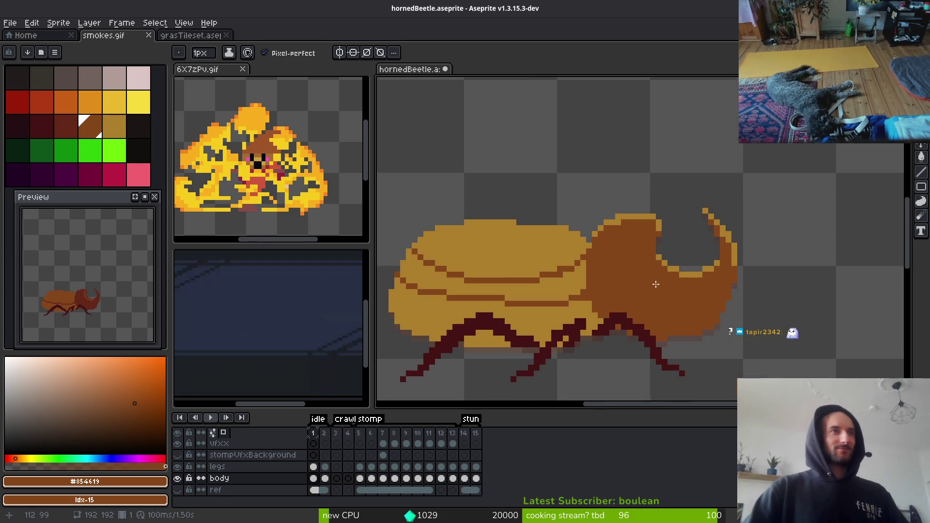
scroll(674, 310, up, 1)
scroll(669, 305, down, 1)
scroll(655, 347, up, 4)
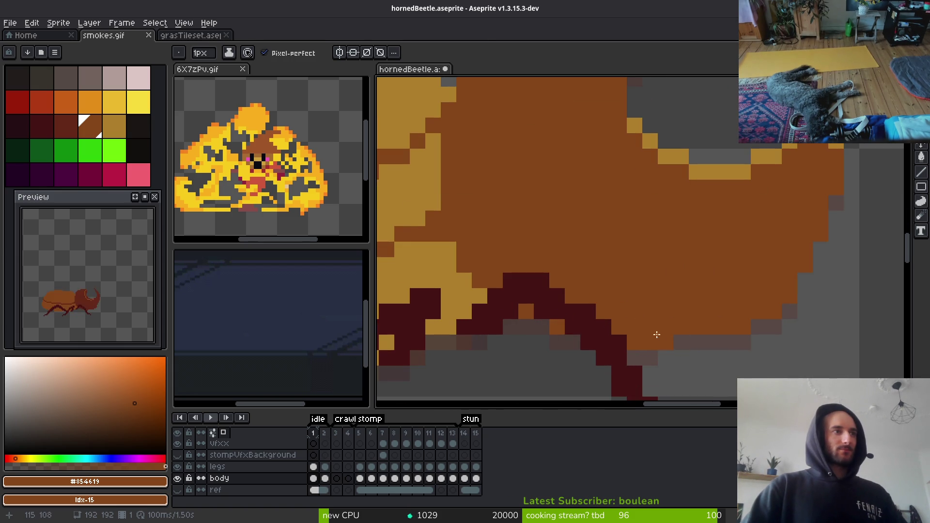
scroll(660, 339, down, 4)
scroll(650, 293, up, 4)
alt+click(807, 239)
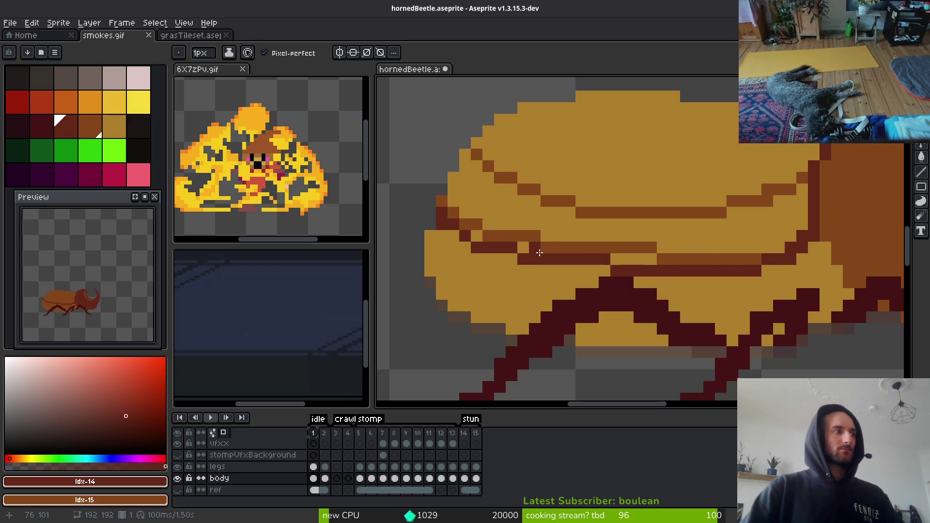
click(177, 467)
click(177, 467)
click(178, 467)
Try a dark red flood fill on the body, undo it, and select the body layer's first frame.
key(g)
click(729, 241)
key(ctrl+z)
key(ctrl+z)
key(b)
key(ctrl+z)
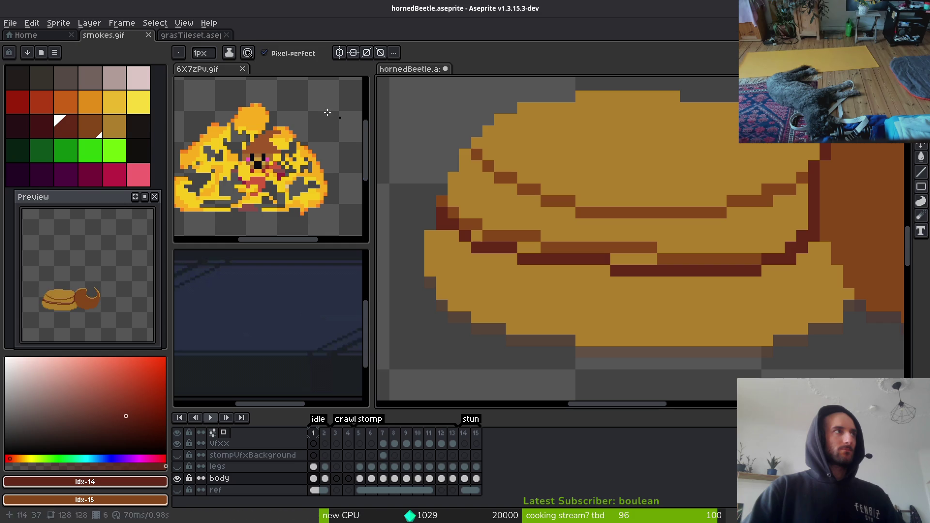
click(315, 480)
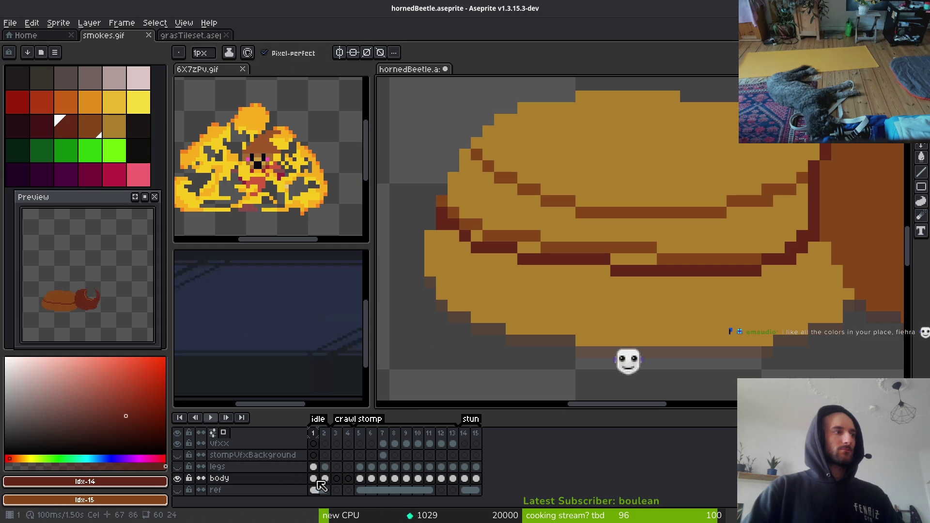
With Contiguous fill on, bucket-fill the shell's middle band, light top and small orange patches dark red.
scroll(712, 223, right, 2)
key(g)
click(643, 233)
key(ctrl+z)
scroll(661, 240, down, 3)
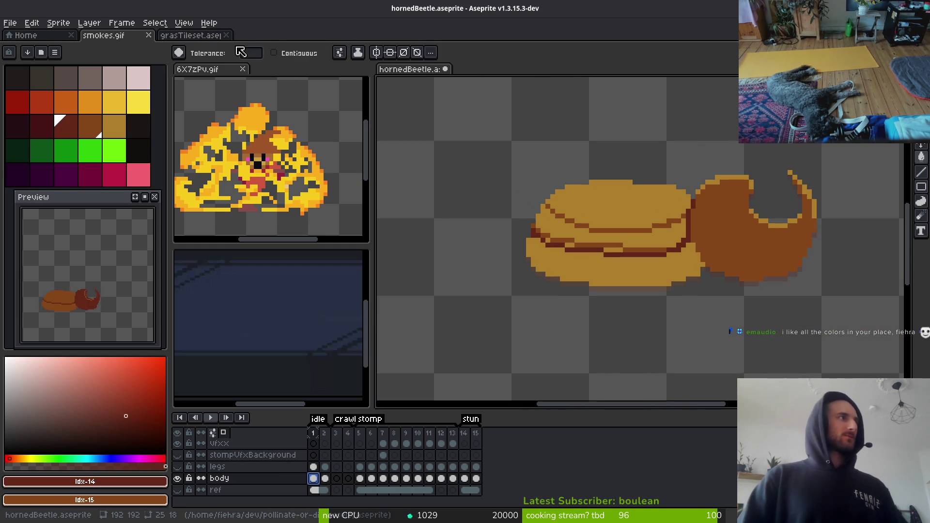
click(297, 53)
click(667, 240)
scroll(668, 240, up, 1)
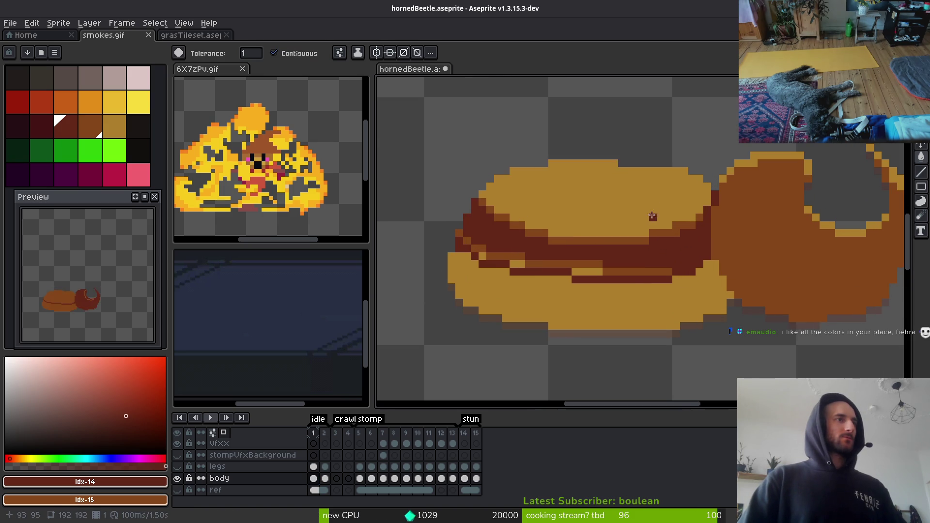
click(649, 214)
click(601, 263)
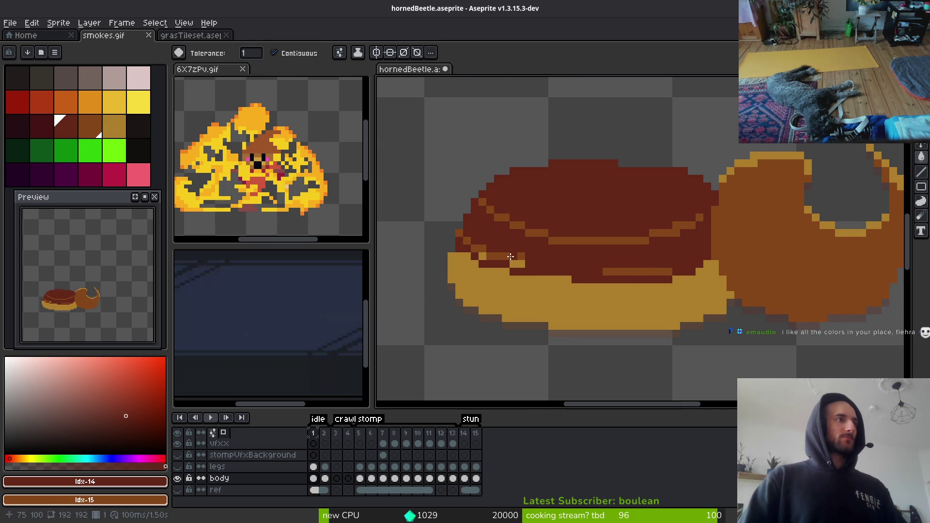
click(479, 251)
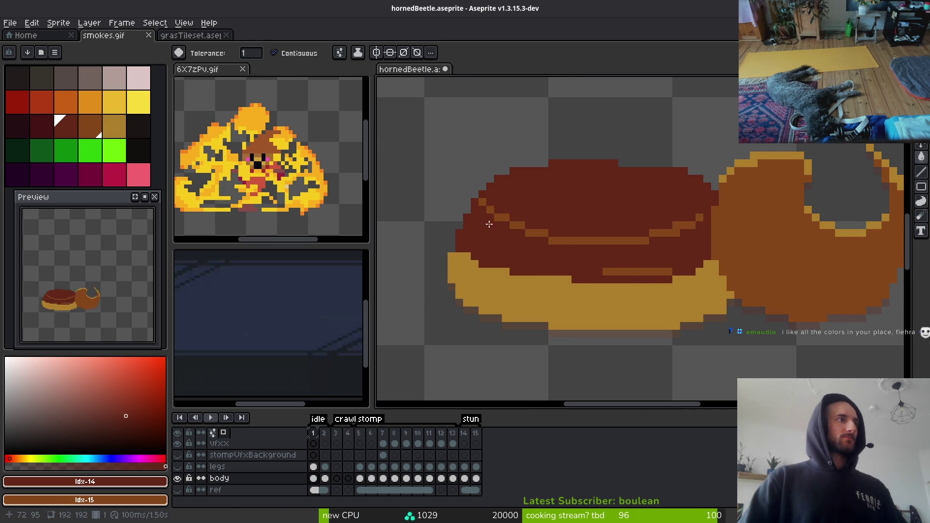
Fill the remaining orange bands and leftover orange blocks dark red, including the diagonal ones.
scroll(482, 242, up, 1)
scroll(629, 299, up, 1)
click(630, 310)
click(620, 222)
click(688, 198)
click(734, 198)
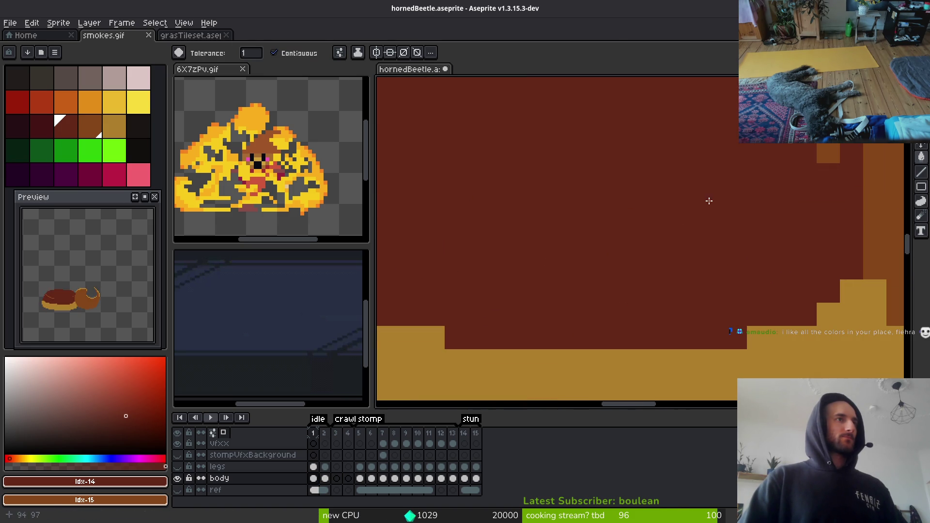
click(829, 153)
scroll(706, 236, down, 2)
scroll(483, 131, up, 2)
click(483, 131)
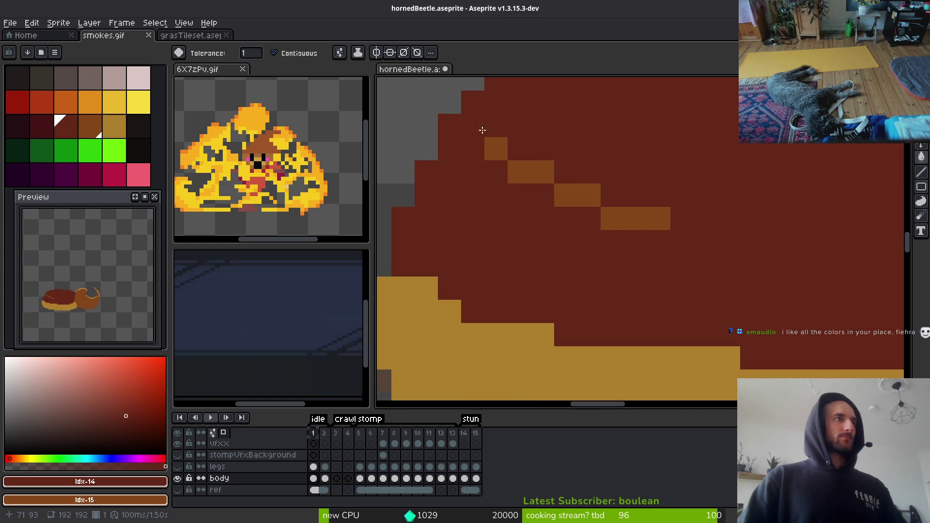
drag(524, 167, 633, 222)
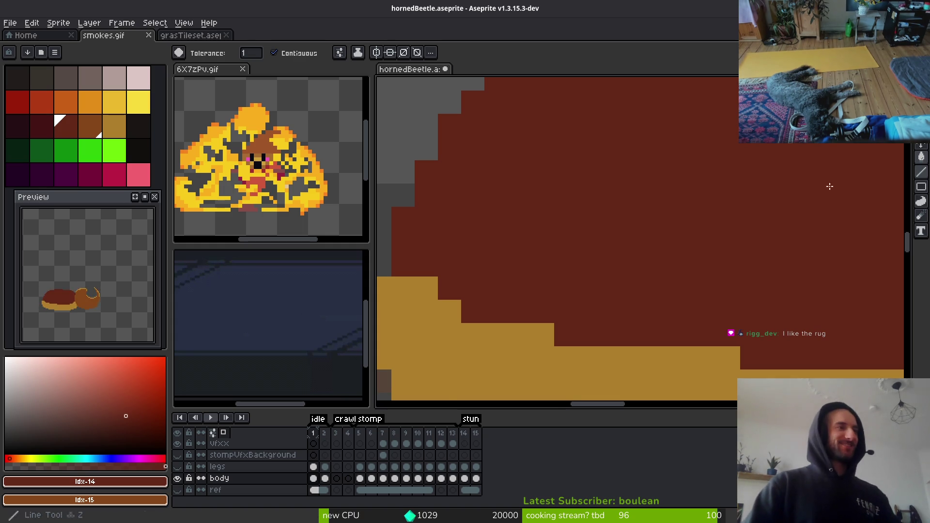
Sample the golden body-edge colour and pencil a golden pixel above the rim edge.
scroll(561, 353, left, 2)
alt+click(547, 341)
click(471, 284)
key(ctrl+z)
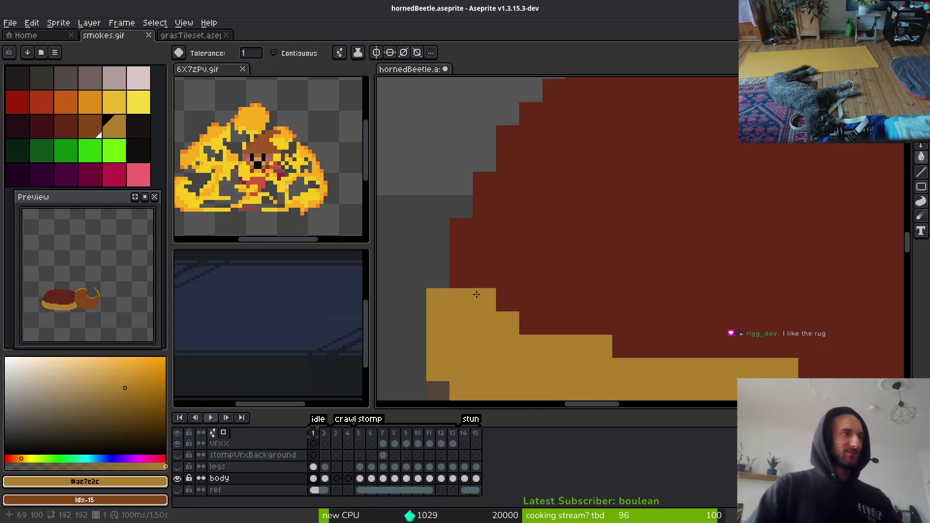
key(b)
click(461, 277)
scroll(485, 300, down, 3)
scroll(490, 301, up, 2)
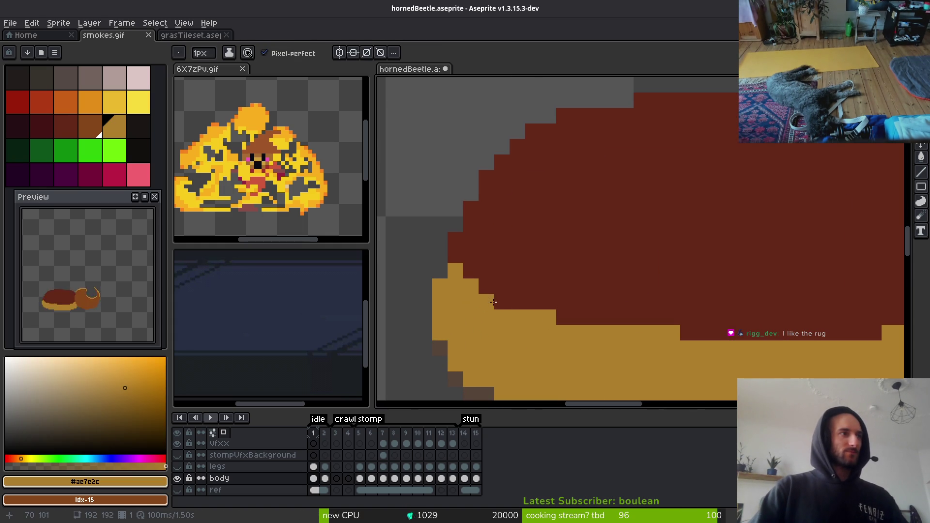
scroll(599, 363, down, 3)
scroll(599, 363, up, 2)
Fill the golden lower rim with the orange-brown secondary colour instead of dark red.
click(63, 126)
key(g)
click(599, 289)
key(ctrl+z)
right_click(581, 296)
scroll(624, 303, down, 2)
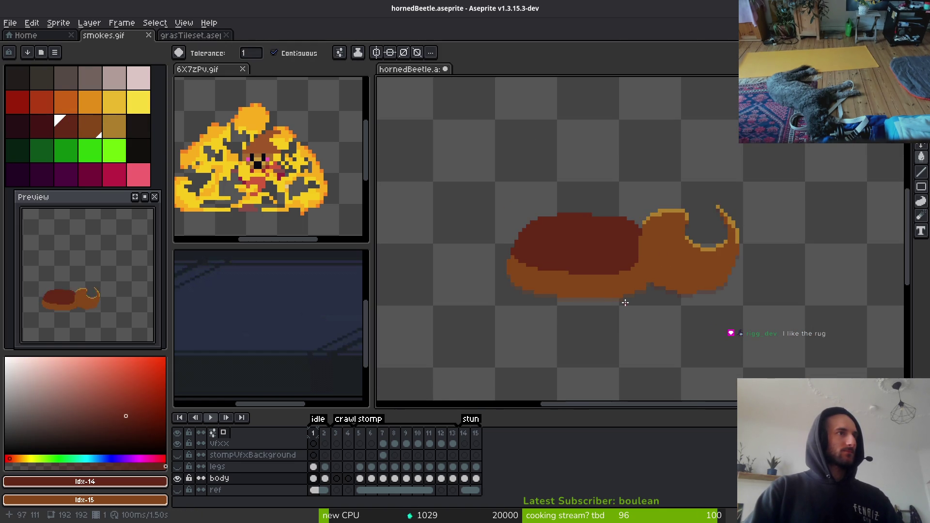
scroll(627, 298, down, 2)
scroll(608, 290, up, 5)
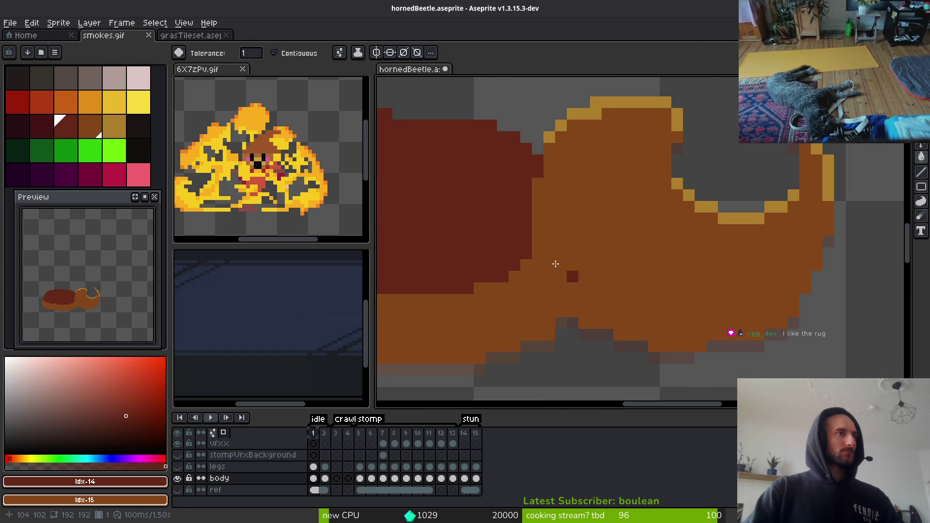
Pencil a dark-red line separating the beetle's body from its head.
key(b)
mouse_move(538, 264)
mouse_down()
mouse_move(585, 318)
mouse_move(683, 345)
mouse_up()
key(ctrl+z)
click(597, 317)
mouse_move(540, 265)
mouse_down()
mouse_move(584, 315)
mouse_move(555, 281)
mouse_up()
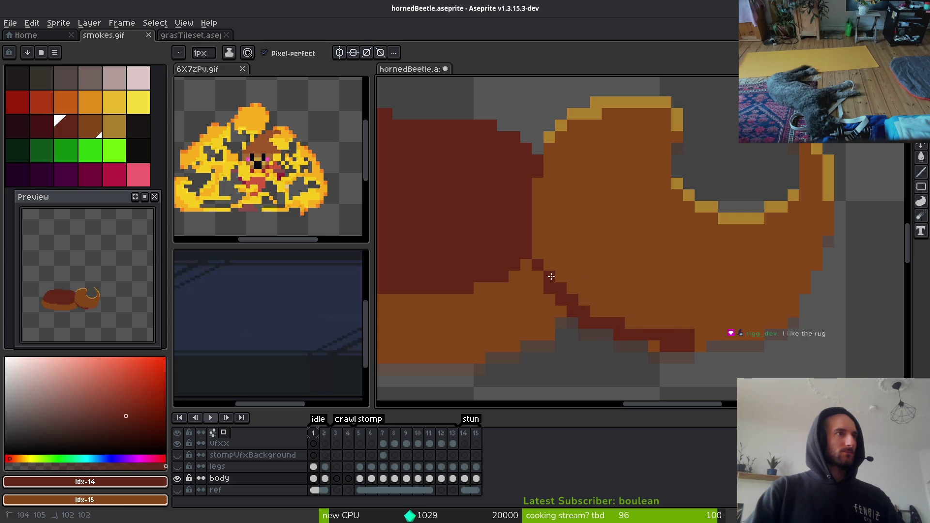
scroll(577, 271, down, 5)
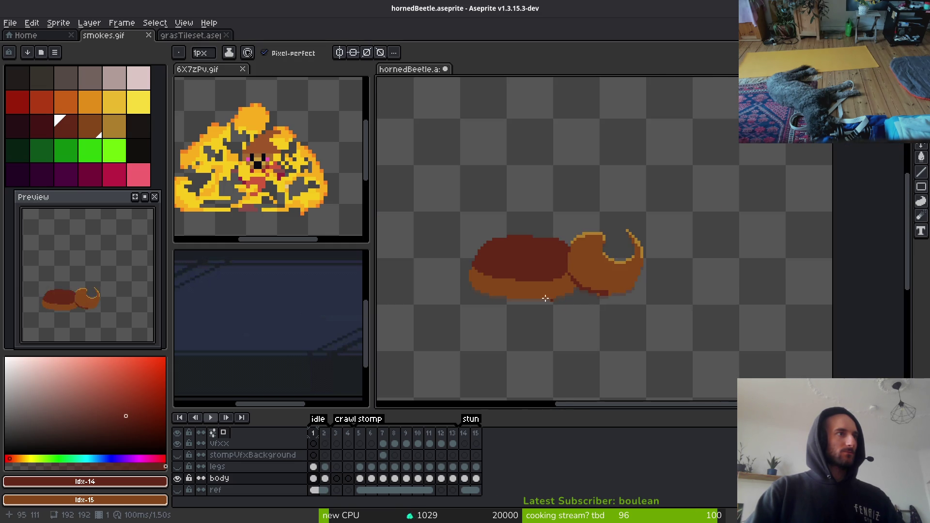
scroll(513, 290, up, 2)
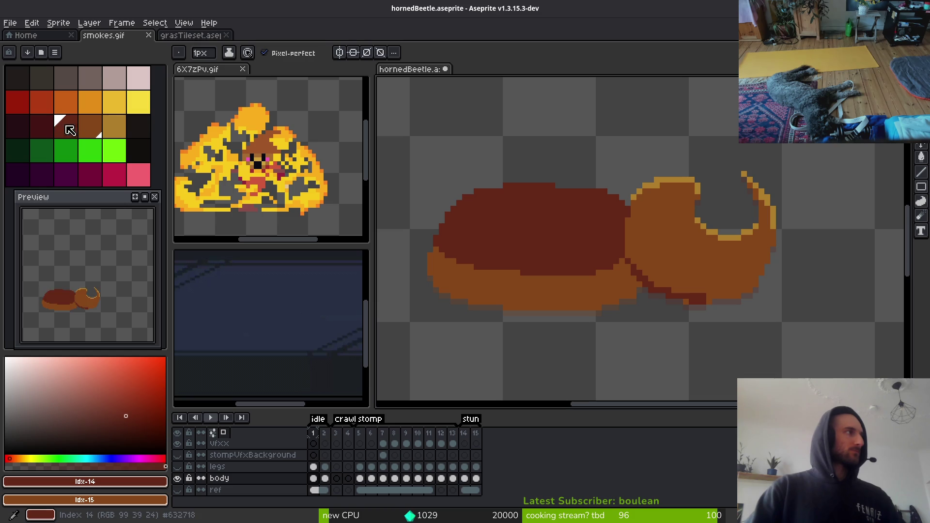
Pencil golden-brown pixels along the body's left edge, keeping the shell top dark red.
click(114, 127)
drag(536, 250, 529, 247)
scroll(436, 239, up, 2)
mouse_move(427, 237)
mouse_down()
mouse_move(444, 254)
mouse_move(509, 277)
mouse_move(662, 289)
mouse_move(773, 277)
mouse_move(791, 255)
mouse_up()
key(g)
click(632, 207)
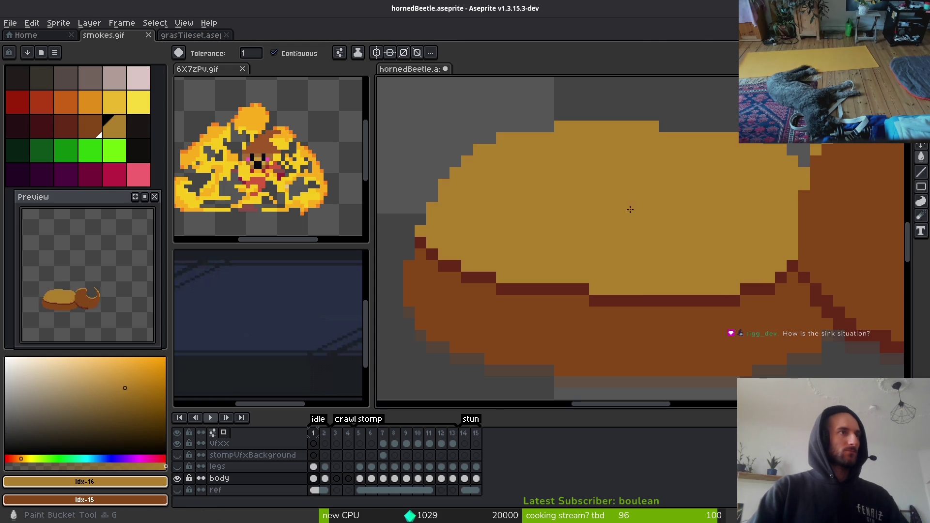
scroll(632, 207, down, 5)
scroll(643, 264, down, 4)
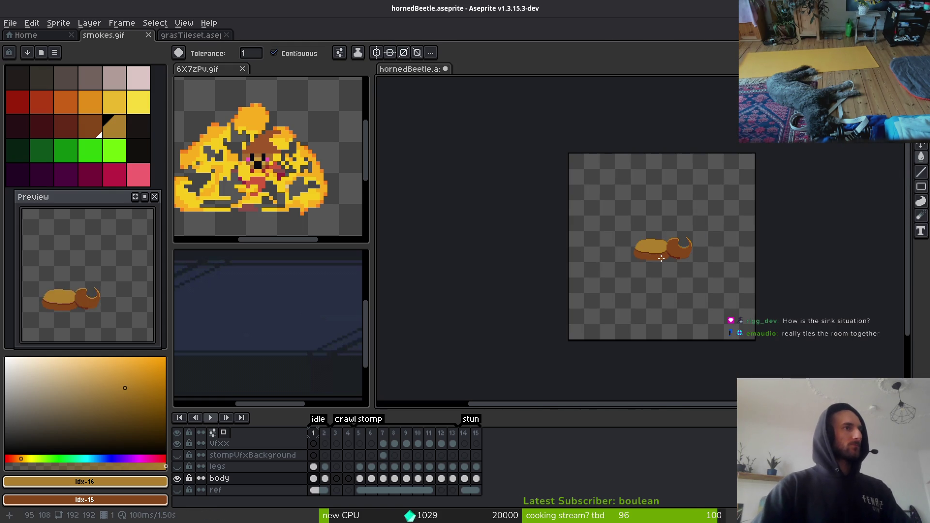
key(ctrl+z)
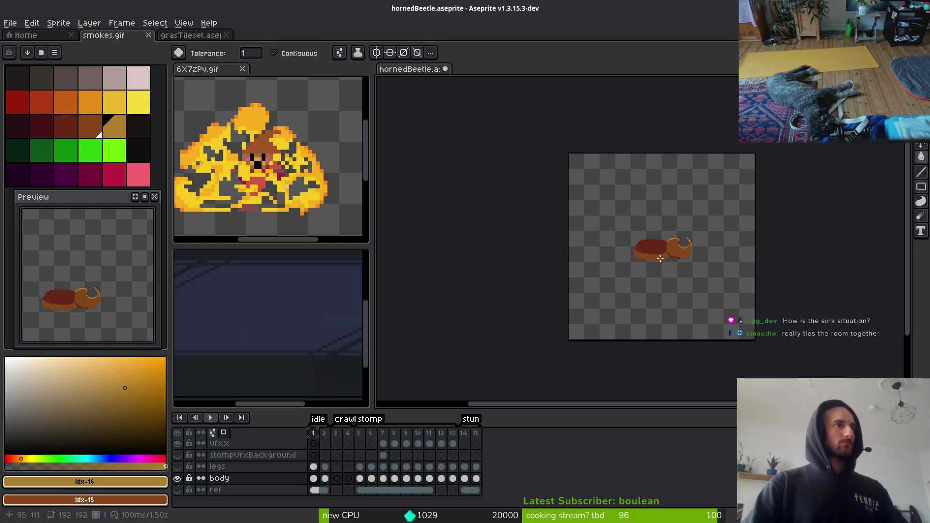
scroll(662, 262, up, 3)
alt+click(643, 252)
Pencil an orange-brown rim along the top edge of the shell.
scroll(556, 178, up, 3)
key(e)
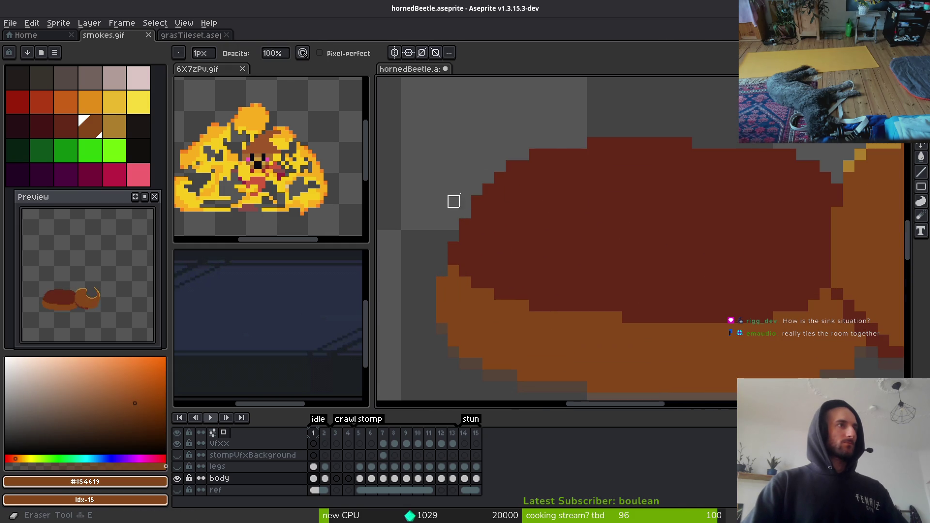
key(b)
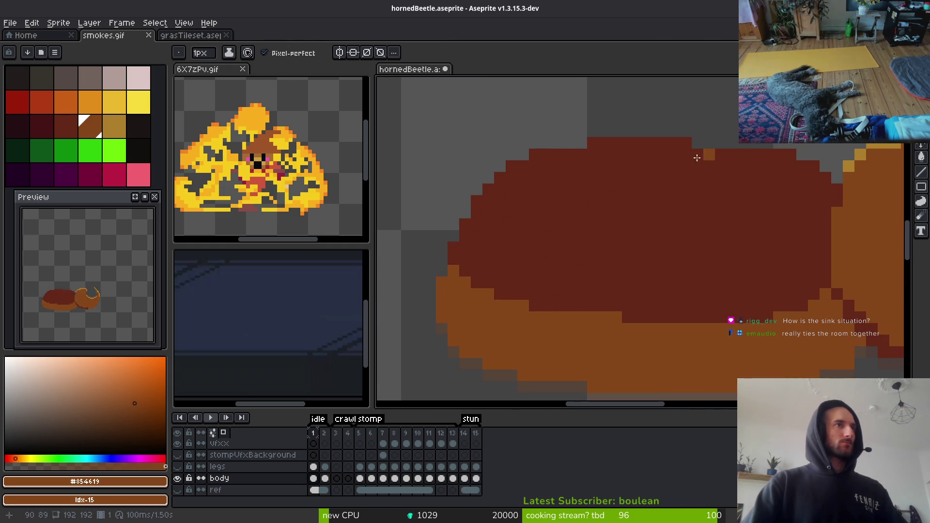
drag(776, 163, 734, 168)
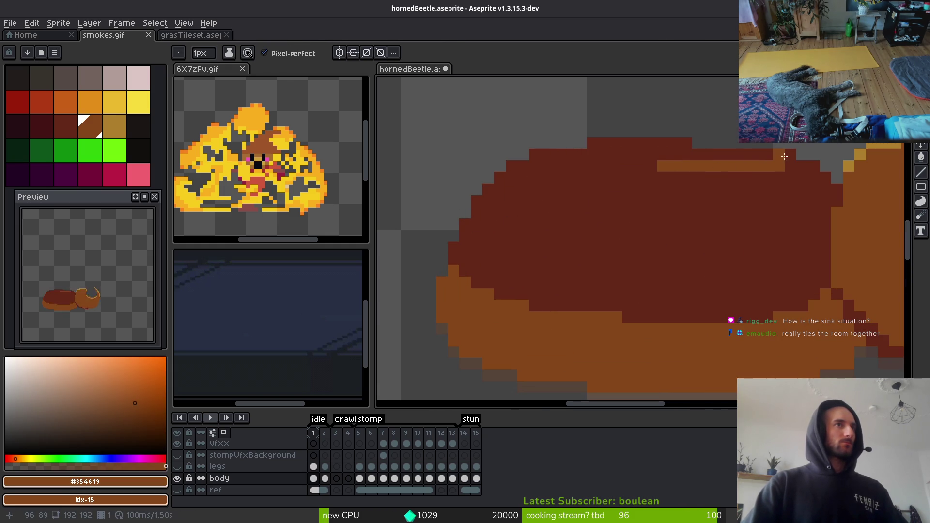
drag(813, 167, 786, 166)
click(826, 178)
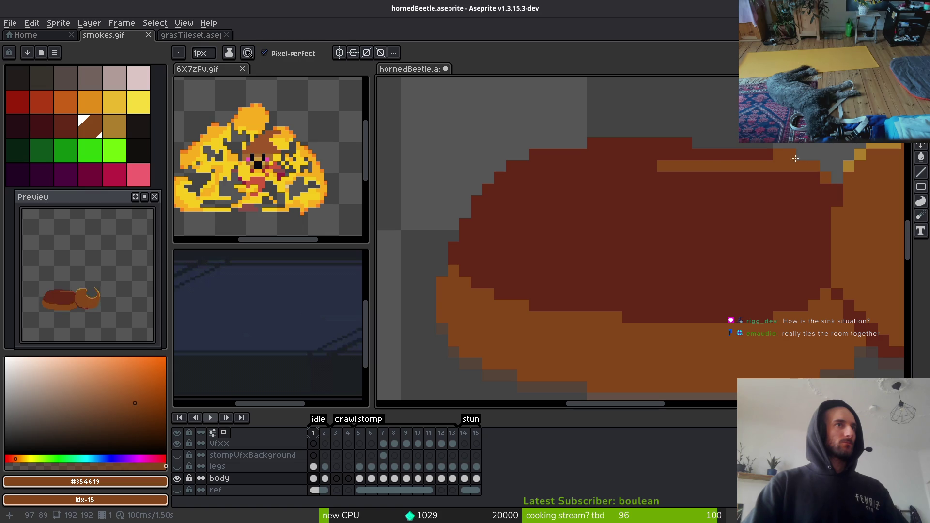
click(791, 154)
drag(715, 154, 650, 156)
mouse_move(750, 155)
mouse_down()
mouse_move(715, 156)
mouse_move(685, 141)
mouse_move(540, 156)
mouse_up()
click(756, 154)
Erase stray rim pixels and add an orange-brown lower rim row and outline pixels.
key(e)
click(535, 155)
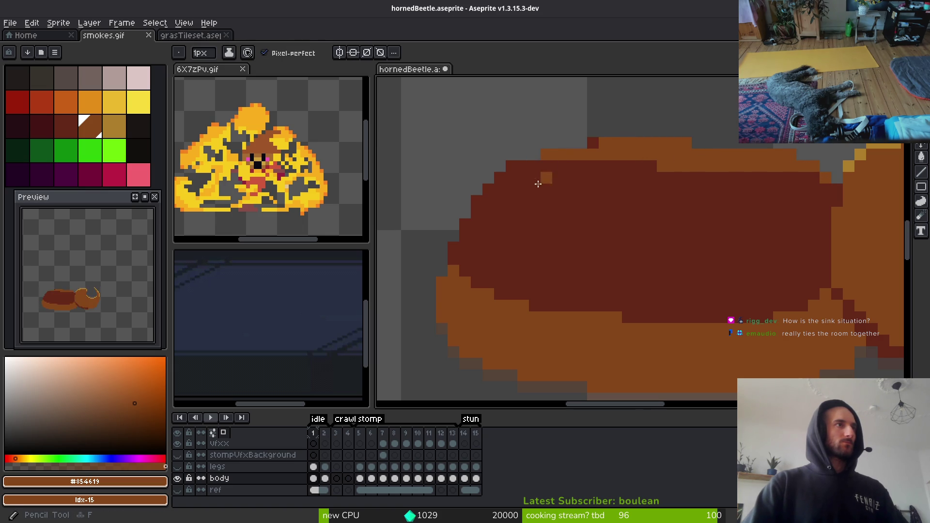
click(547, 154)
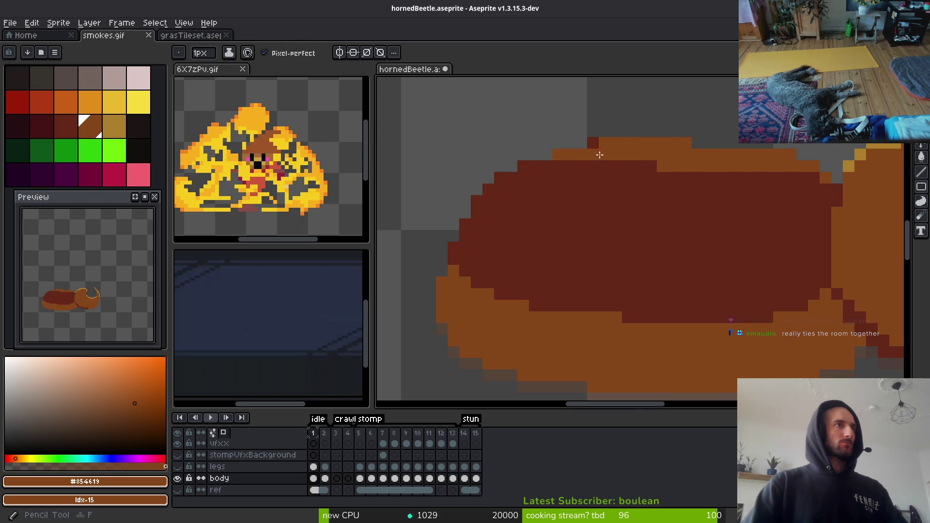
key(l)
mouse_move(652, 166)
mouse_down()
mouse_move(523, 168)
mouse_move(487, 192)
mouse_up()
click(466, 224)
click(500, 190)
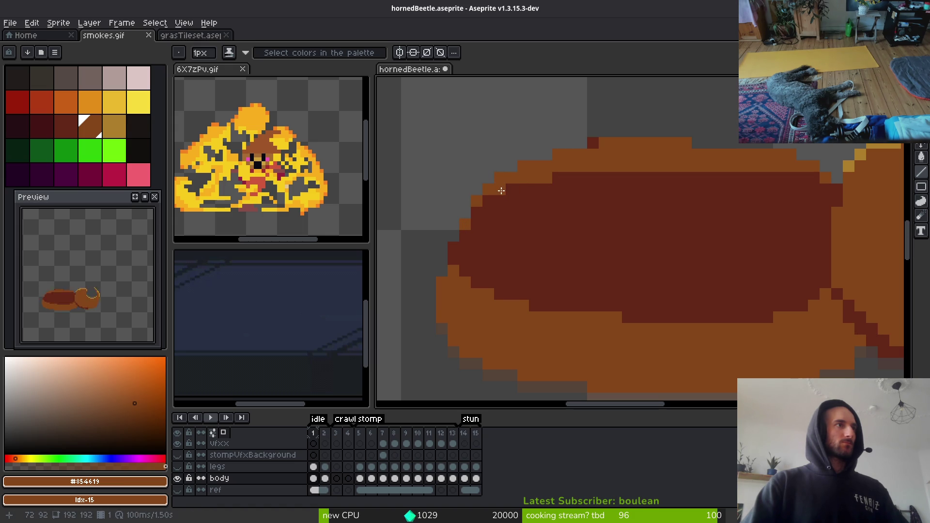
Recolour several rim pixels and a stretch of the rim dark red.
alt+click(605, 201)
click(651, 167)
click(600, 167)
drag(611, 166, 745, 166)
alt+click(834, 190)
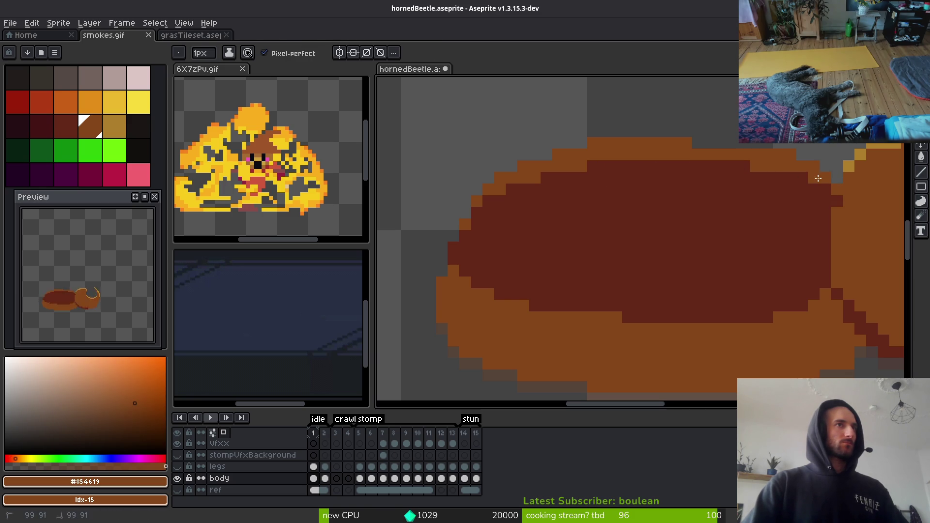
scroll(754, 215, down, 5)
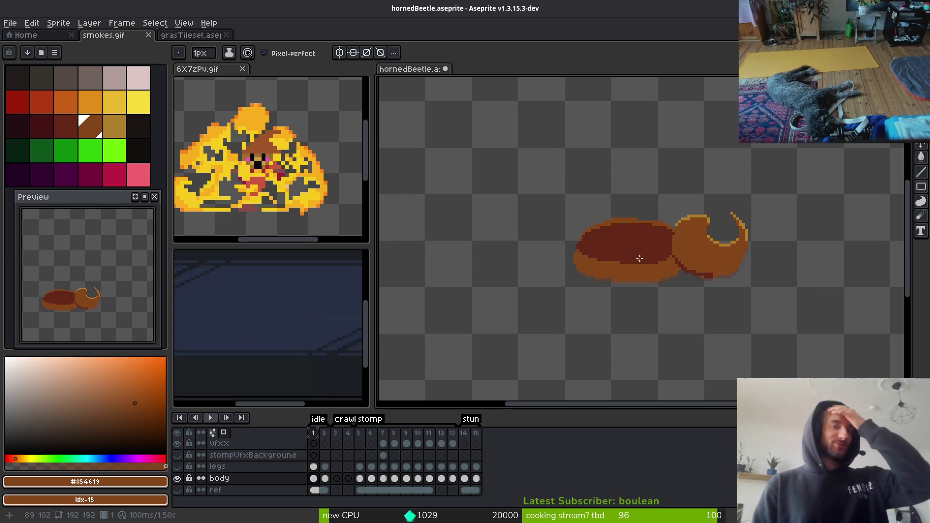
scroll(646, 263, up, 3)
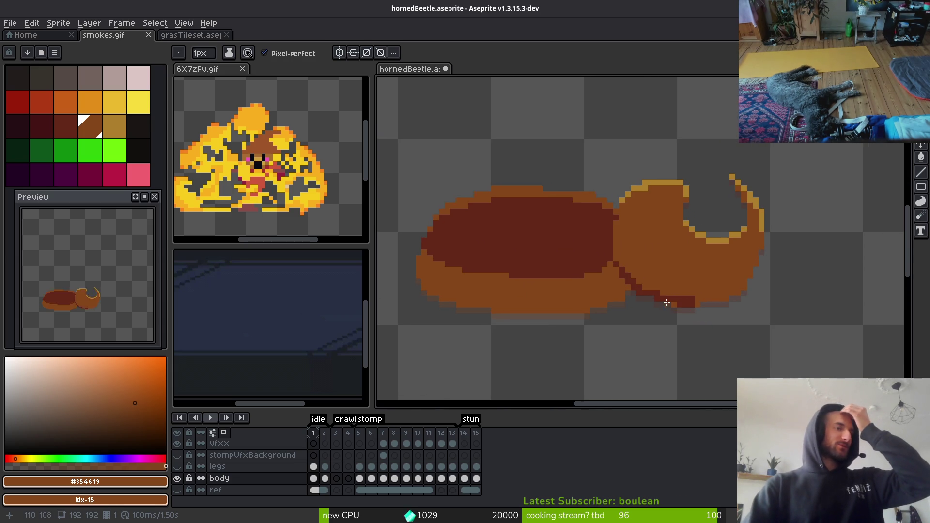
Sample the dark red and paint stepped shading pixels along the beetle's lower edges.
scroll(586, 263, up, 3)
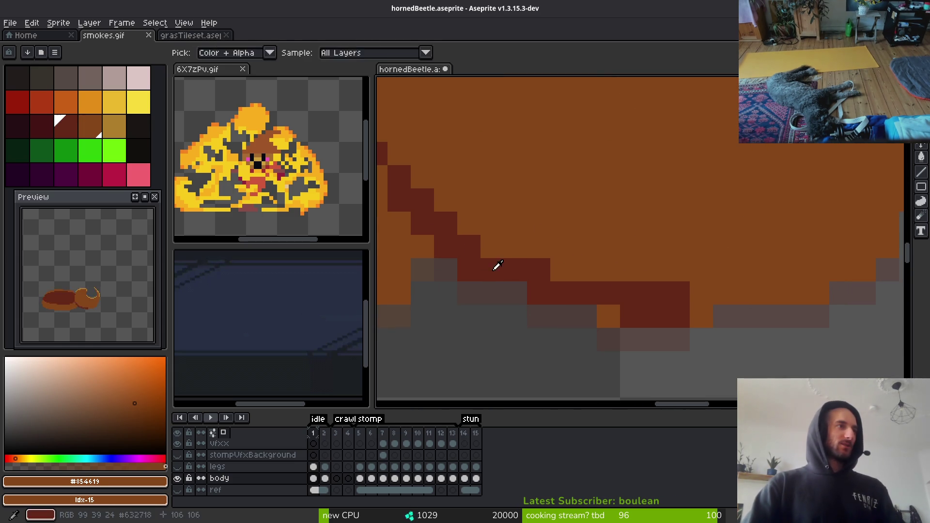
alt+click(494, 266)
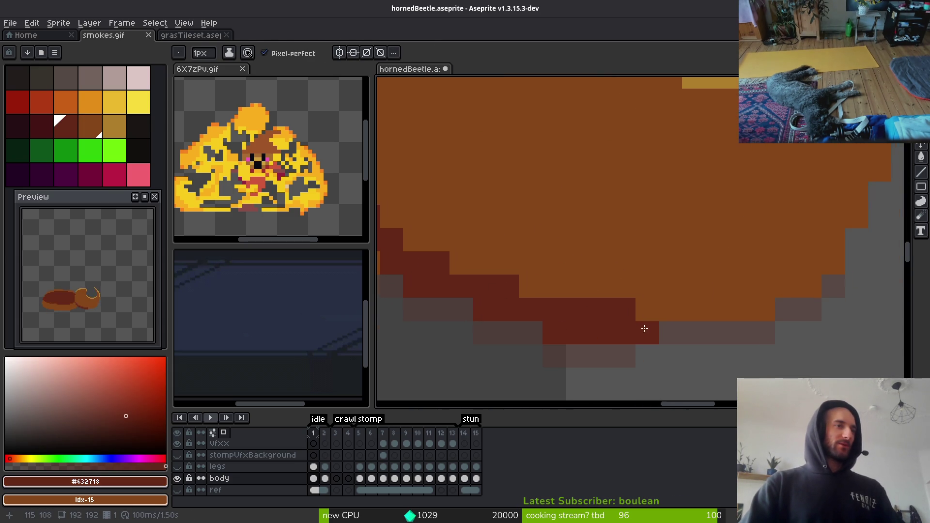
scroll(644, 312, right, 5)
drag(618, 326, 513, 326)
click(527, 337)
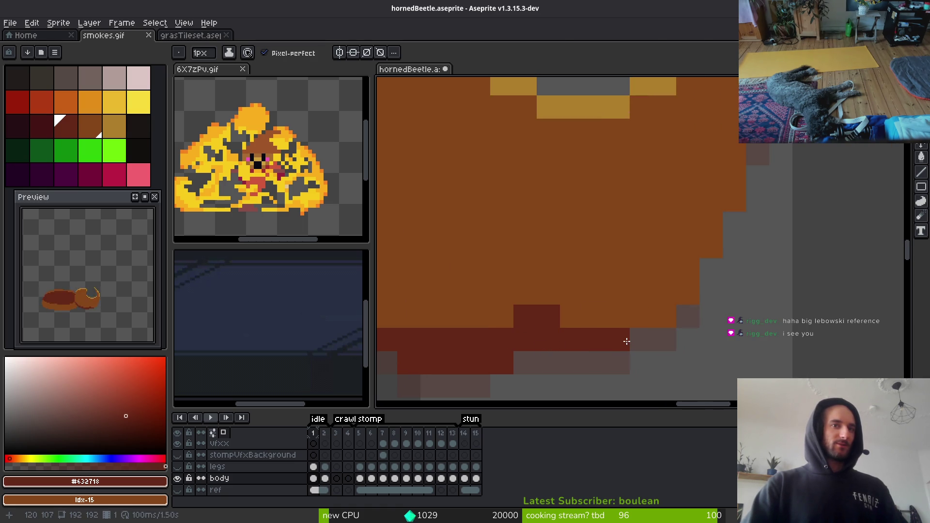
drag(665, 316, 619, 316)
click(678, 293)
click(732, 199)
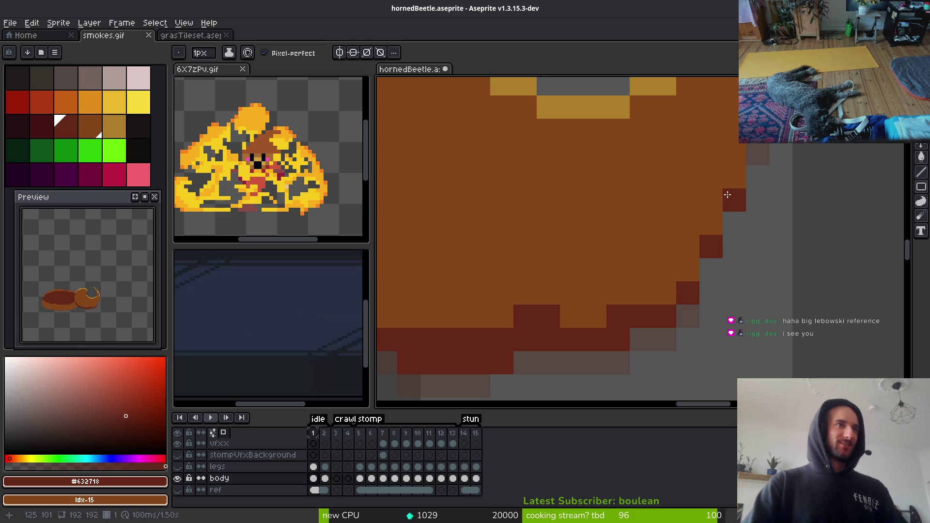
click(665, 293)
drag(562, 313, 503, 327)
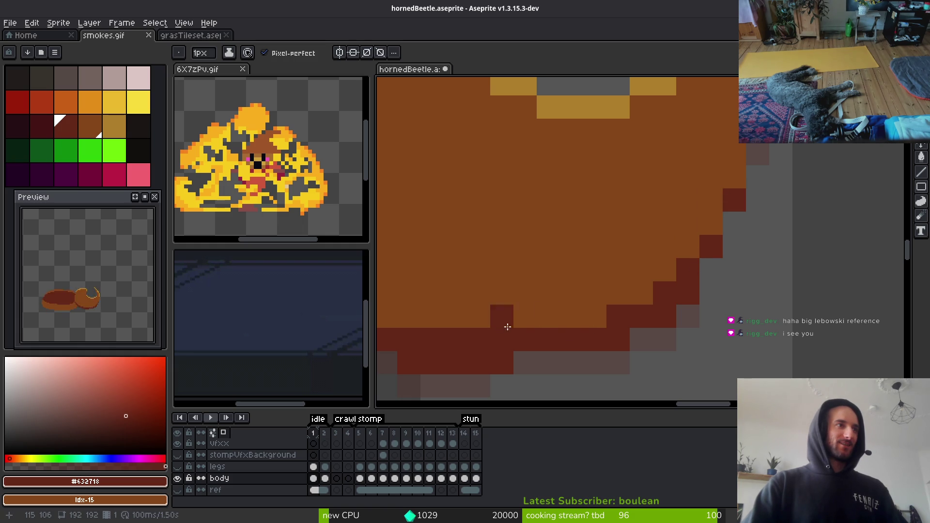
click(644, 295)
click(573, 320)
Refine the shading rim, swapping edge pixels between dark red and orange.
scroll(660, 331, down, 8)
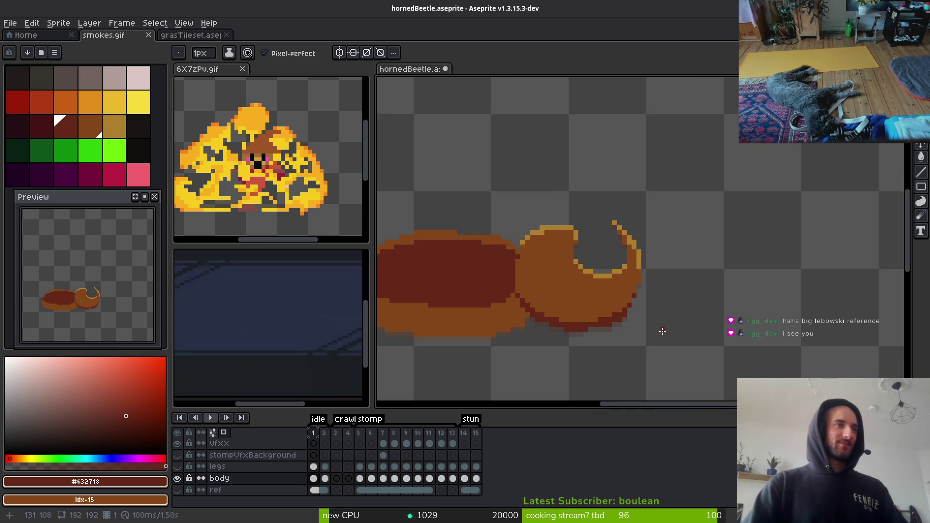
scroll(660, 333, down, 2)
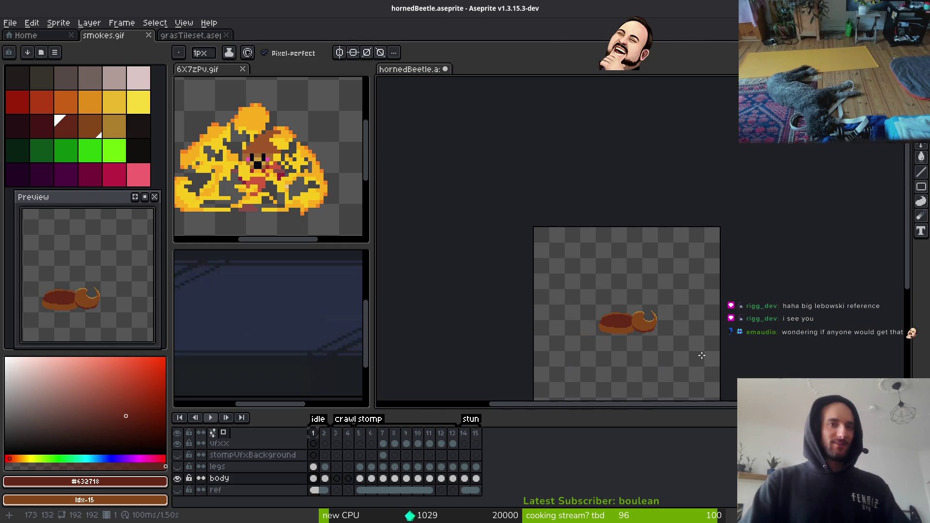
scroll(670, 347, up, 7)
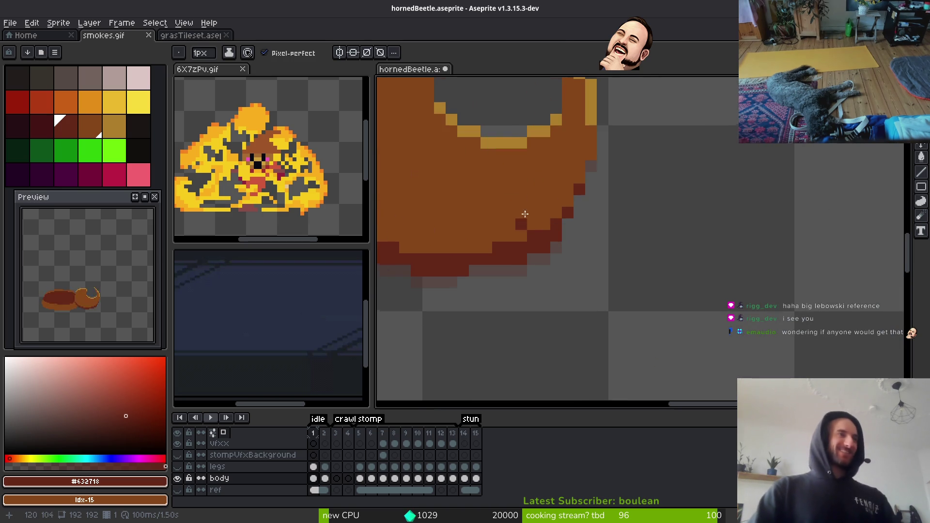
right_click(591, 189)
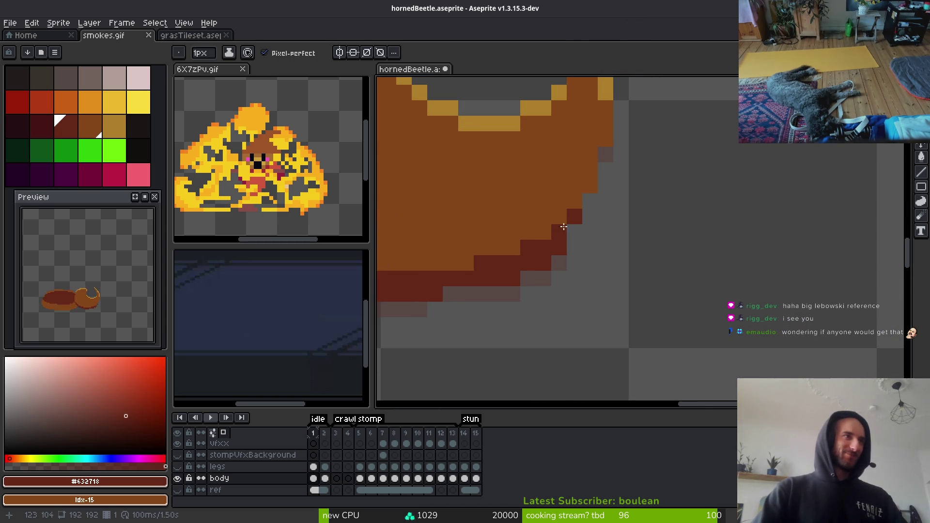
click(528, 248)
drag(528, 247, 722, 245)
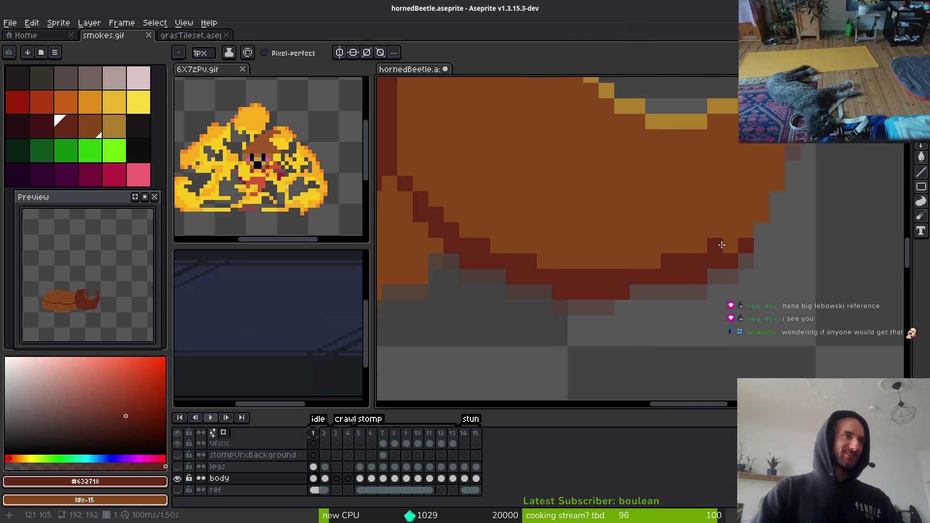
right_click(681, 257)
click(535, 257)
right_click(467, 246)
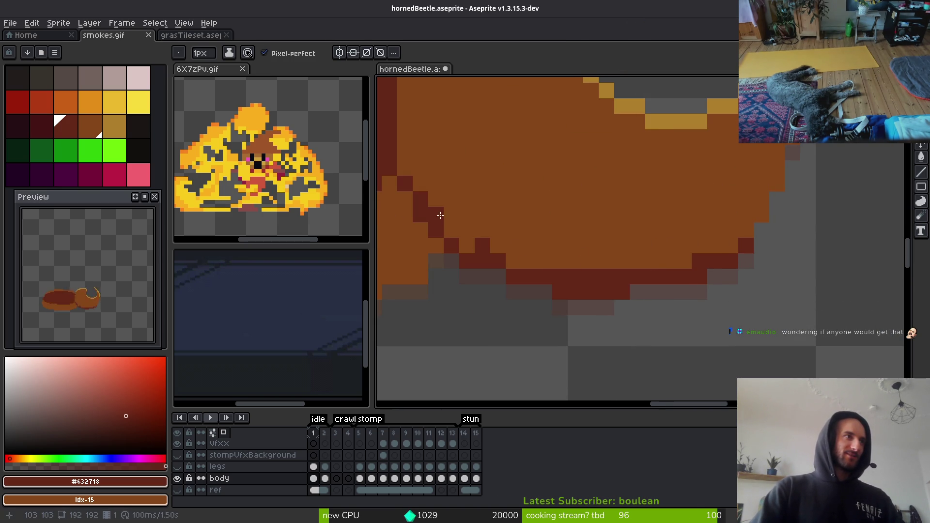
click(467, 215)
click(467, 245)
right_click(482, 245)
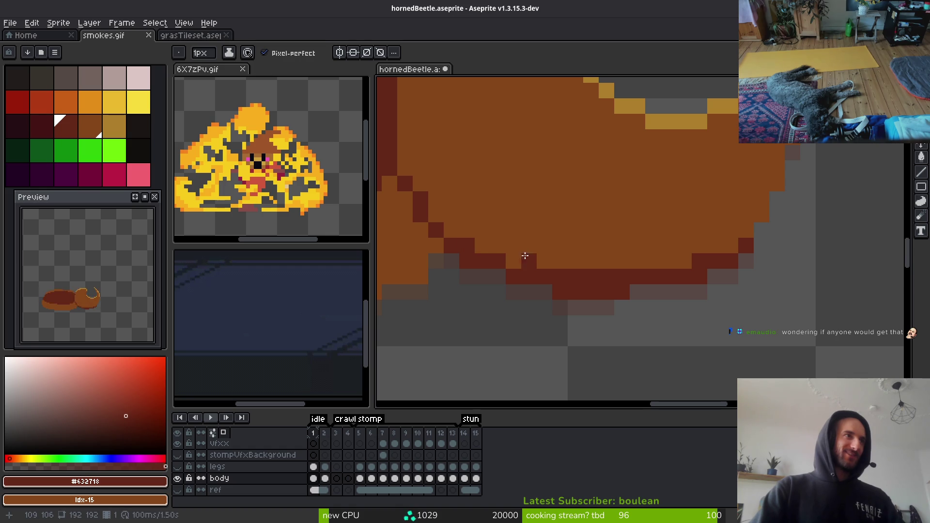
click(575, 260)
Close the beetle reference viewer and switch to the rhino beetle image search in Brave.
scroll(618, 299, down, 3)
scroll(623, 300, down, 2)
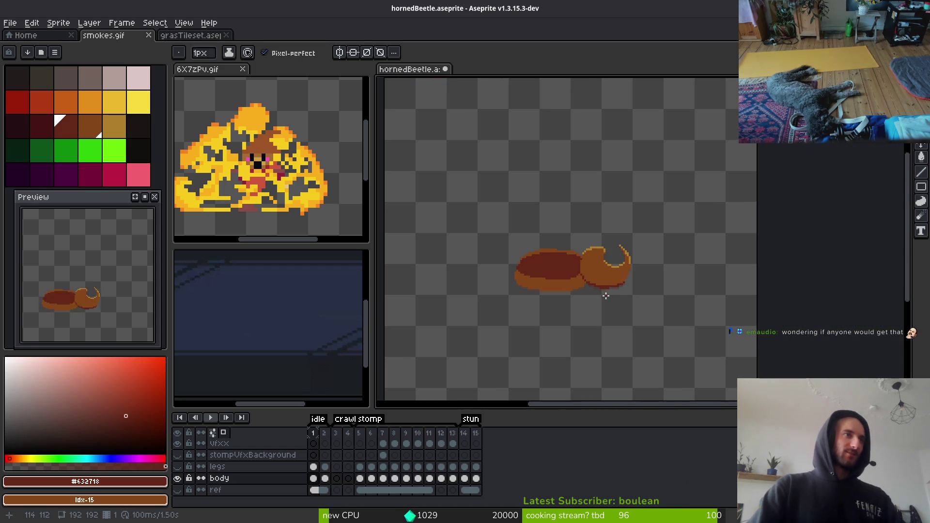
scroll(618, 299, up, 4)
scroll(610, 284, down, 1)
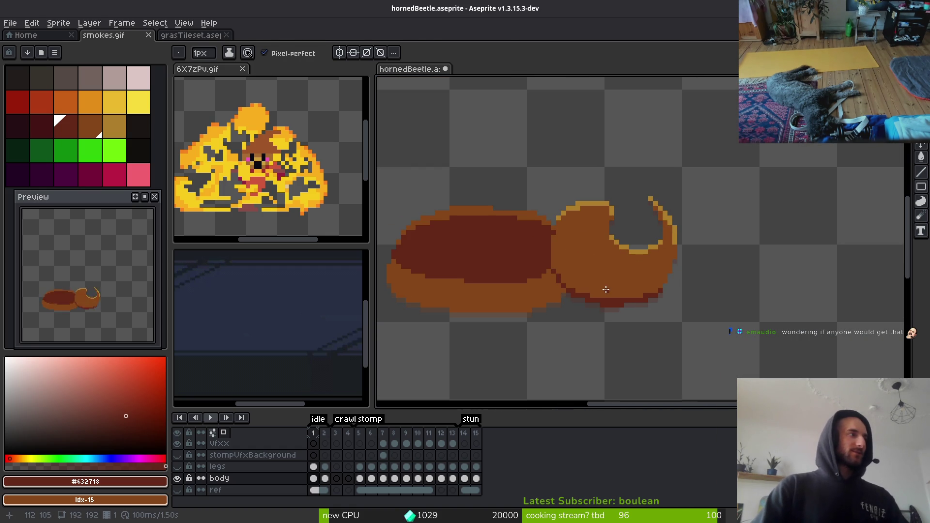
key(alt)
key(alt)
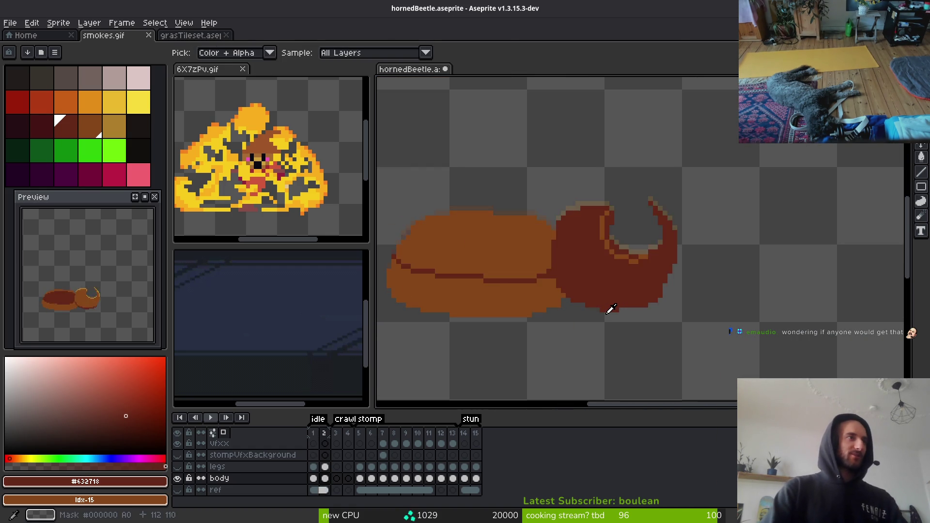
key(alt)
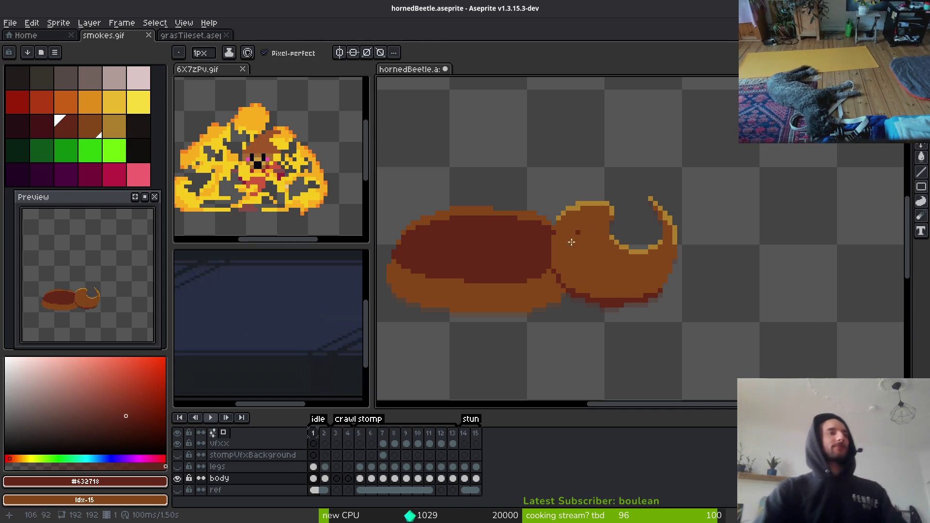
key(ctrl+w)
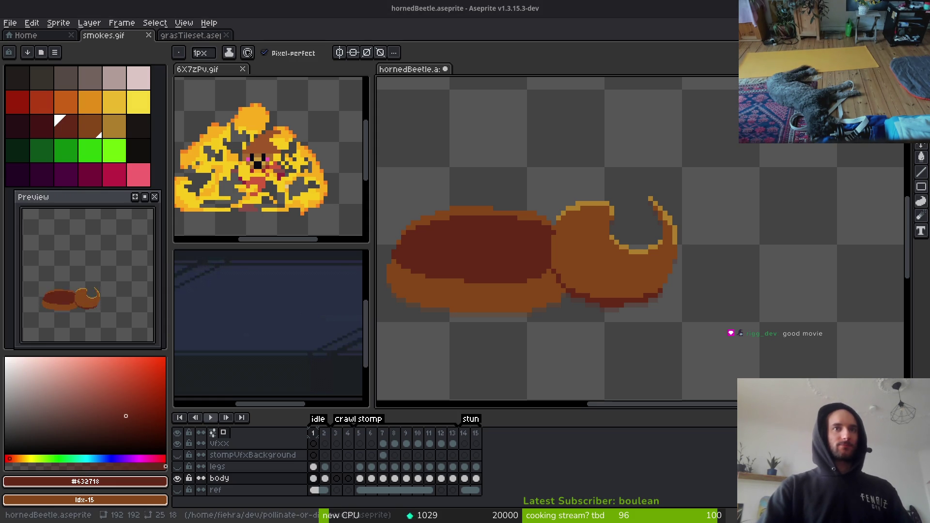
key(alt+Tab)
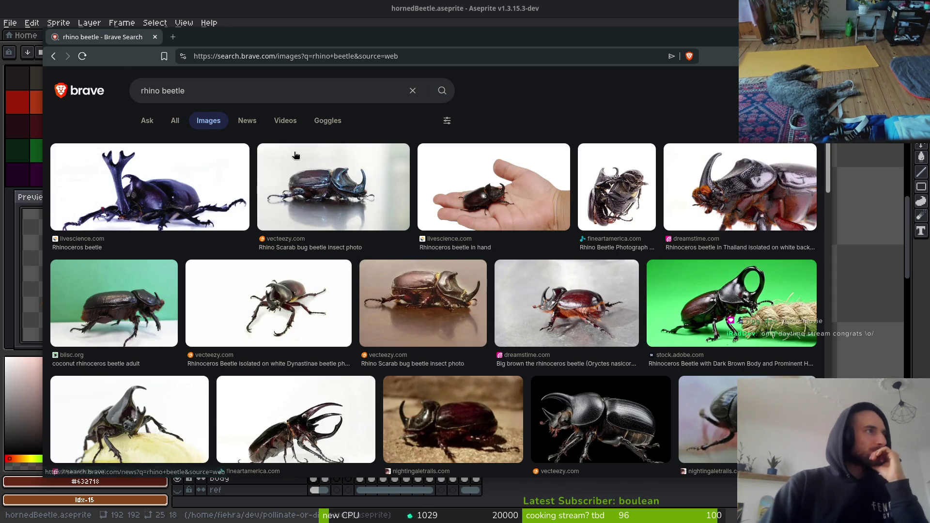
Preview rhino beetle photos, open the iStock Dynastinae photo page, then return to Aseprite.
click(288, 315)
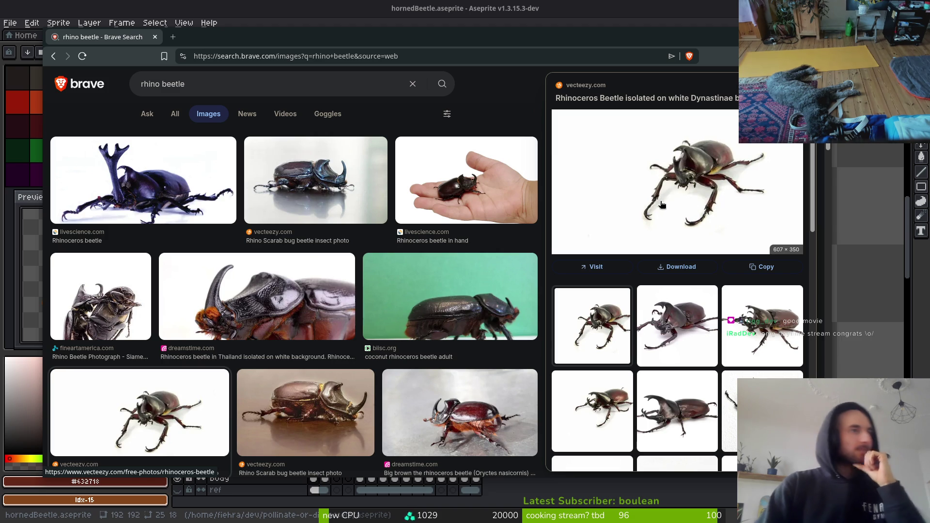
click(780, 329)
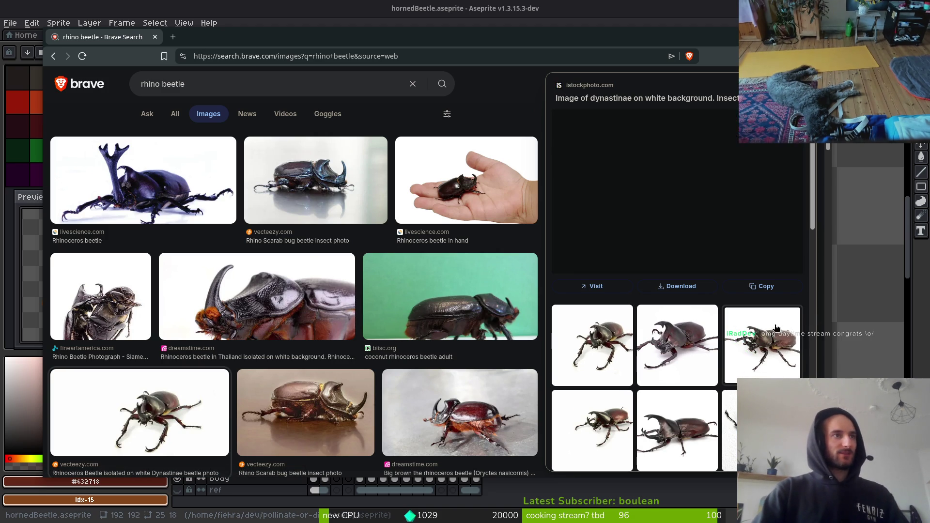
click(662, 208)
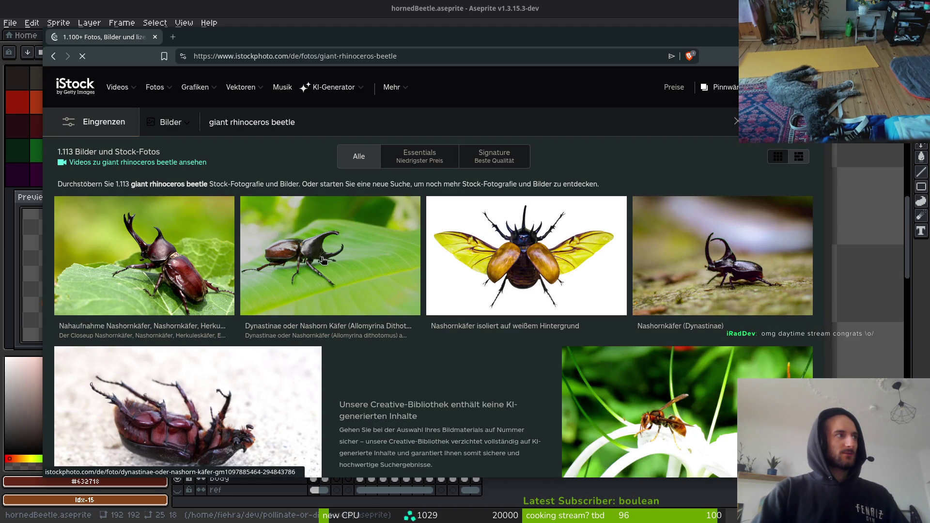
click(322, 260)
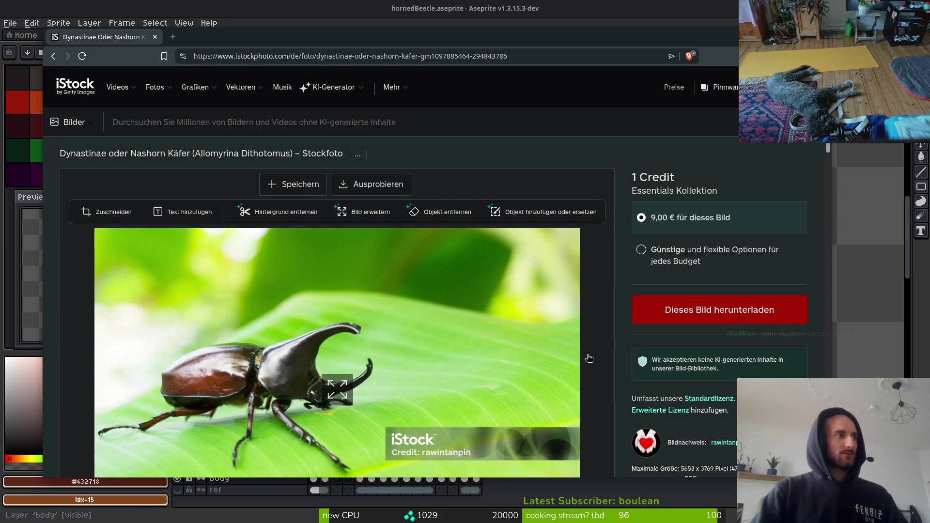
key(alt+Tab)
scroll(623, 240, up, 3)
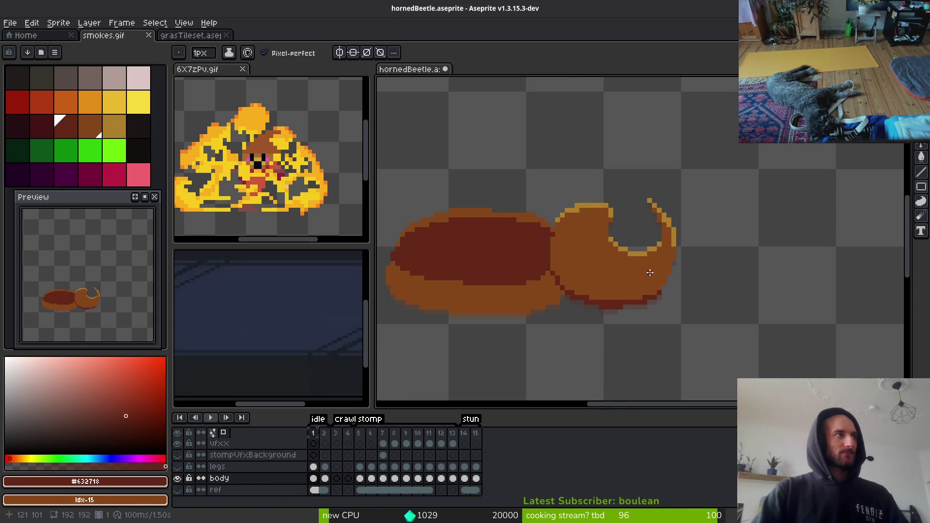
Erase stray pixels along the horn's inner curve and refill that edge with brown.
key(e)
mouse_move(616, 237)
mouse_down()
mouse_move(673, 247)
mouse_move(685, 189)
mouse_move(650, 247)
mouse_move(663, 248)
mouse_up()
key(b)
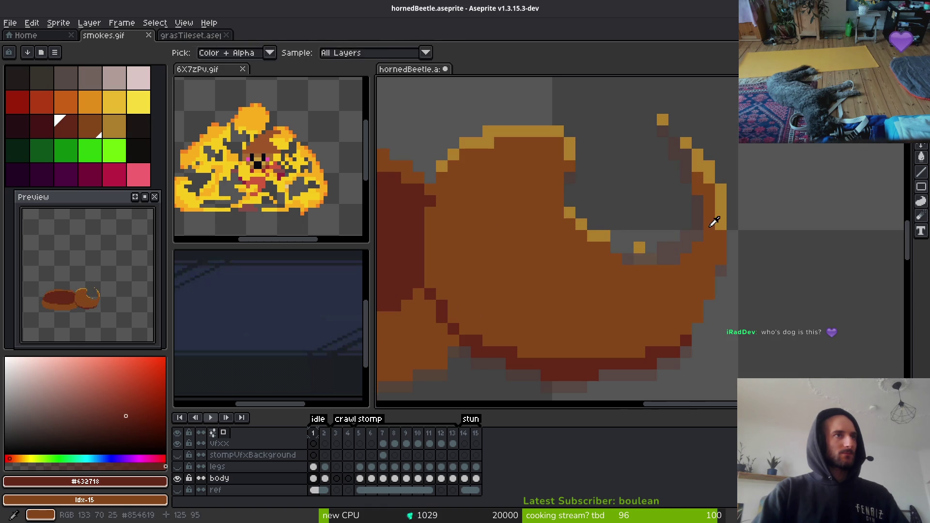
key(bracketright)
drag(702, 204, 688, 245)
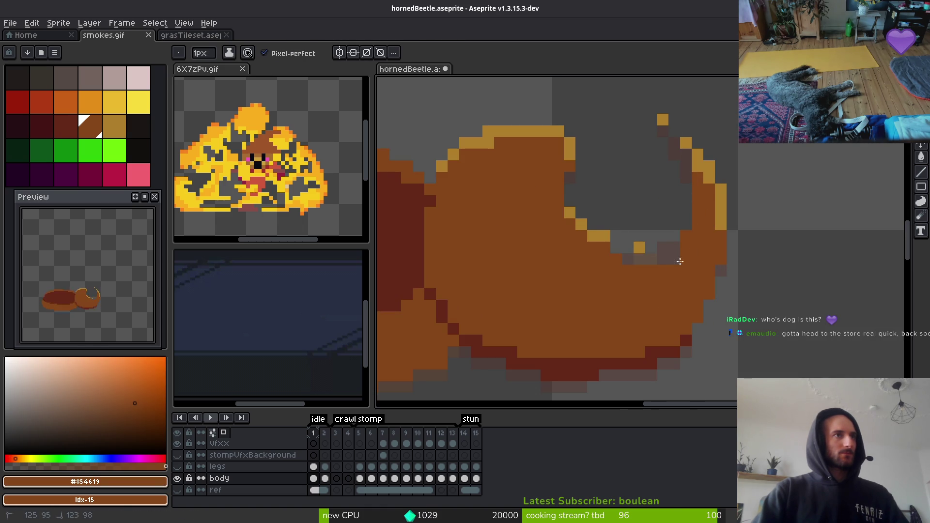
scroll(688, 301, down, 3)
scroll(689, 302, up, 5)
Add an ochre highlight along the horn's inner edge, sampled from the horn outline.
key(e)
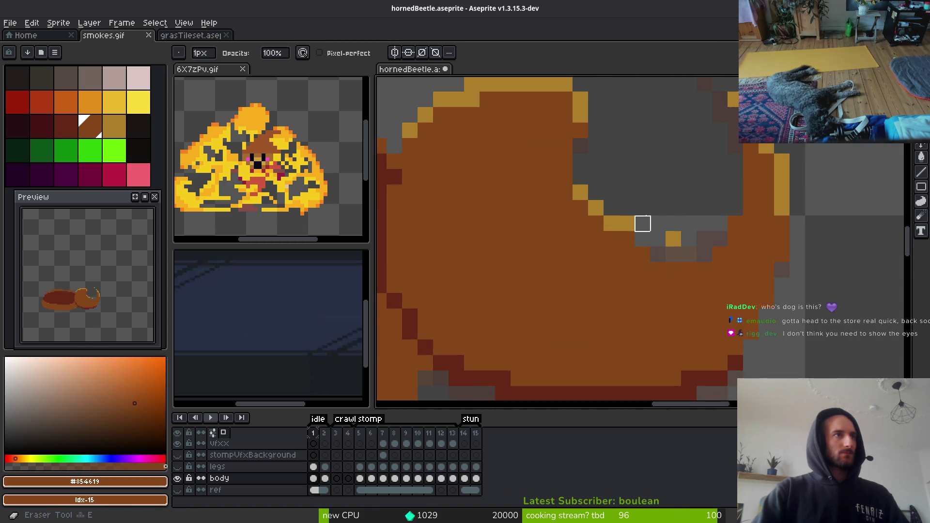
click(627, 239)
click(596, 208)
key(b)
alt+click(589, 221)
click(618, 243)
drag(668, 266, 716, 270)
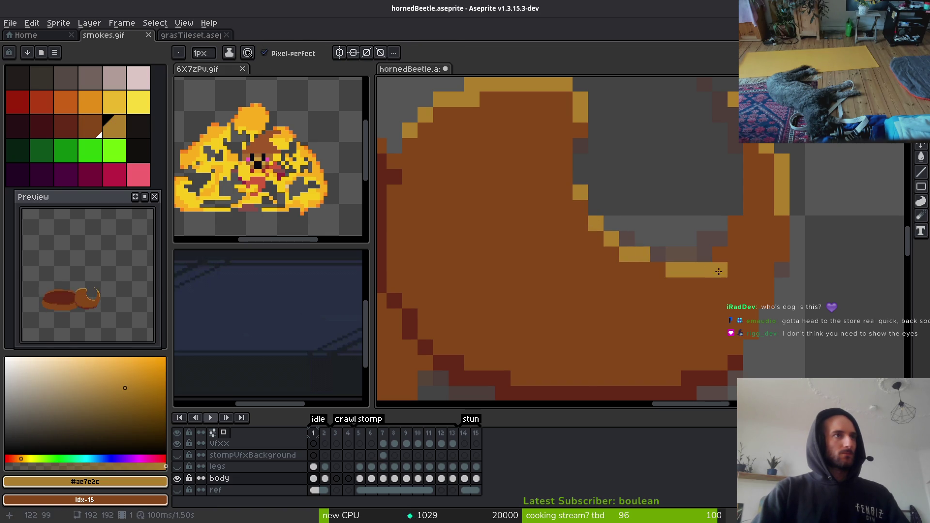
alt+click(708, 286)
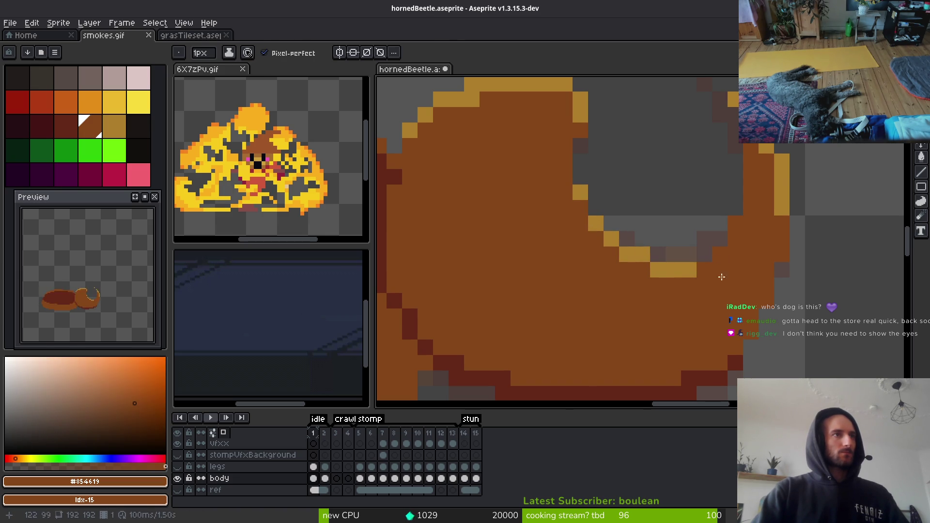
After checking the reference photo, draw a dark-red shell-colour line from the horn toward the body.
scroll(722, 290, down, 5)
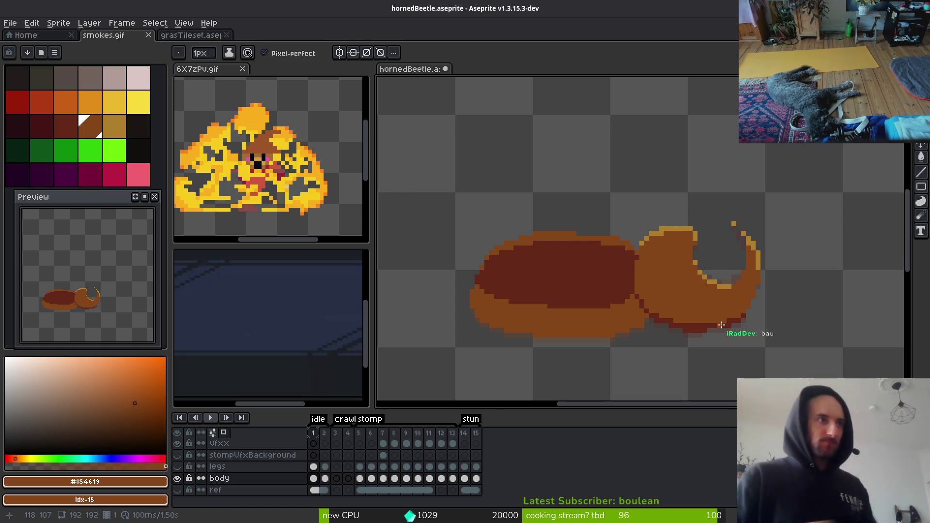
scroll(679, 305, up, 2)
scroll(665, 270, down, 1)
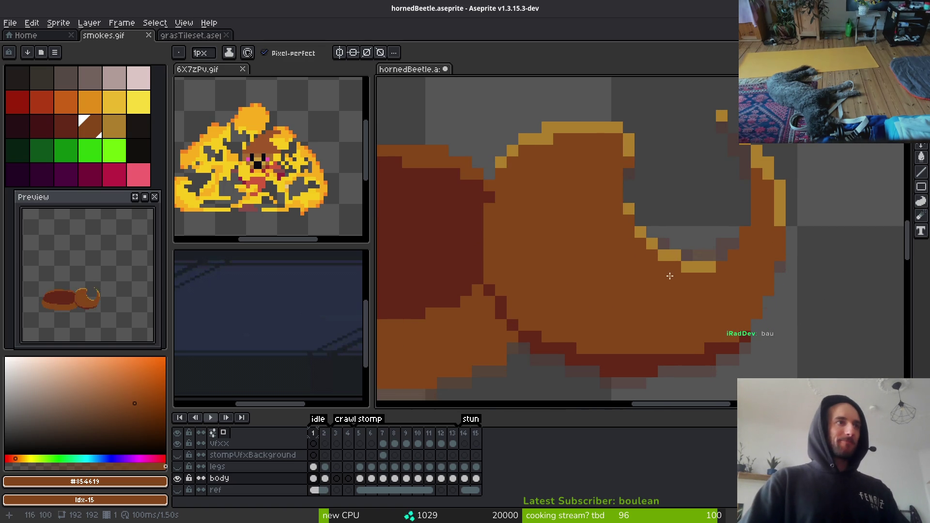
scroll(679, 266, down, 1)
key(alt+Tab)
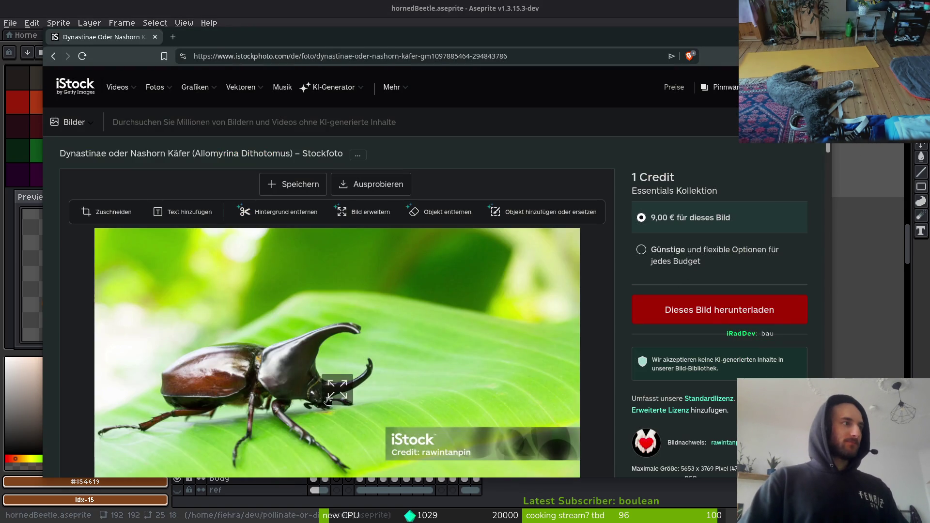
key(alt+Tab)
scroll(648, 290, up, 1)
alt+click(688, 223)
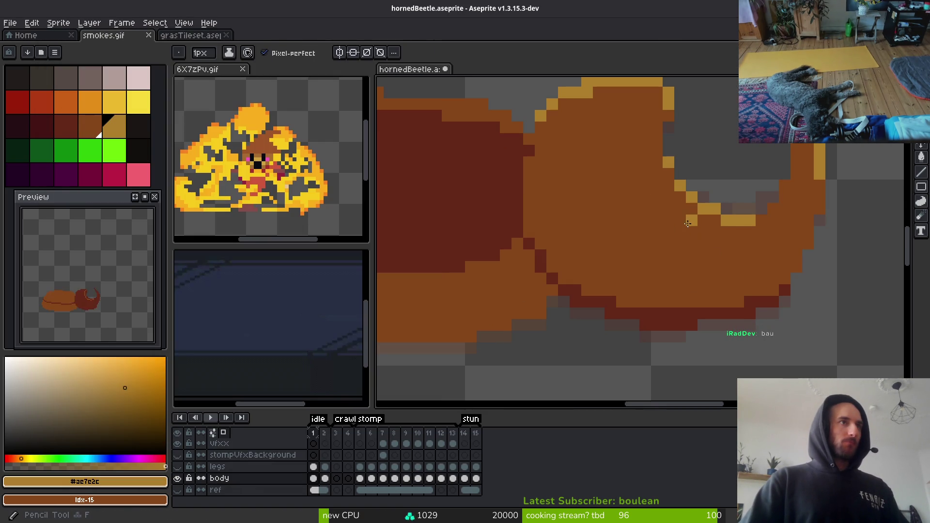
alt+click(654, 320)
mouse_move(693, 220)
mouse_down()
mouse_move(664, 234)
mouse_move(633, 308)
mouse_up()
scroll(727, 324, down, 2)
scroll(719, 317, up, 2)
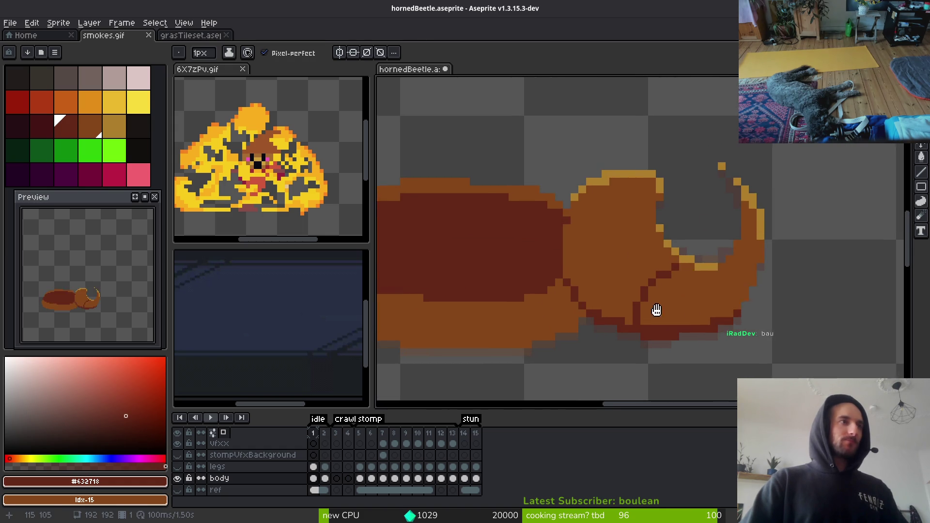
Paint bright yellow eye pixels on the head and darken the left one.
click(17, 103)
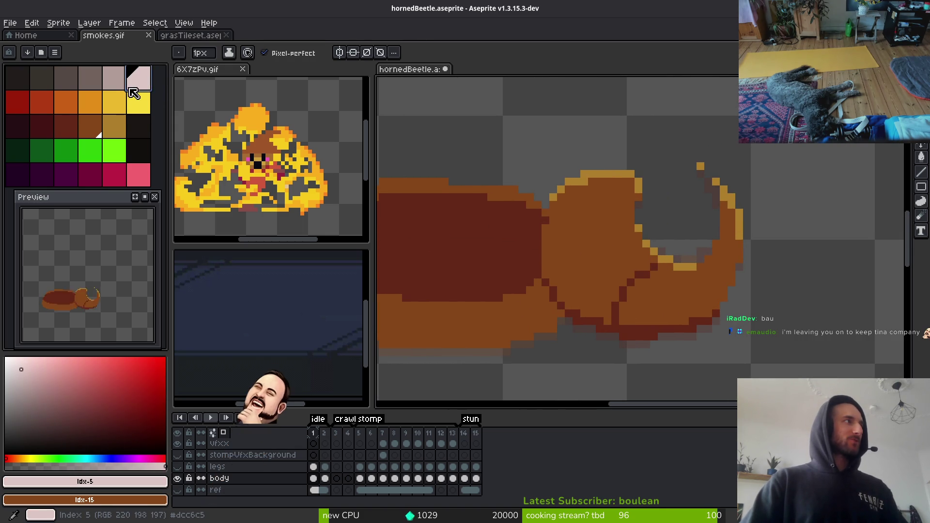
click(138, 101)
scroll(652, 280, up, 3)
mouse_move(647, 286)
mouse_down()
mouse_move(644, 296)
mouse_move(611, 280)
mouse_up()
click(117, 109)
click(612, 279)
Add more yellow pixels to the eye, then bring up the beetle reference photos.
scroll(721, 341, down, 5)
scroll(701, 347, up, 2)
click(680, 315)
scroll(747, 353, down, 4)
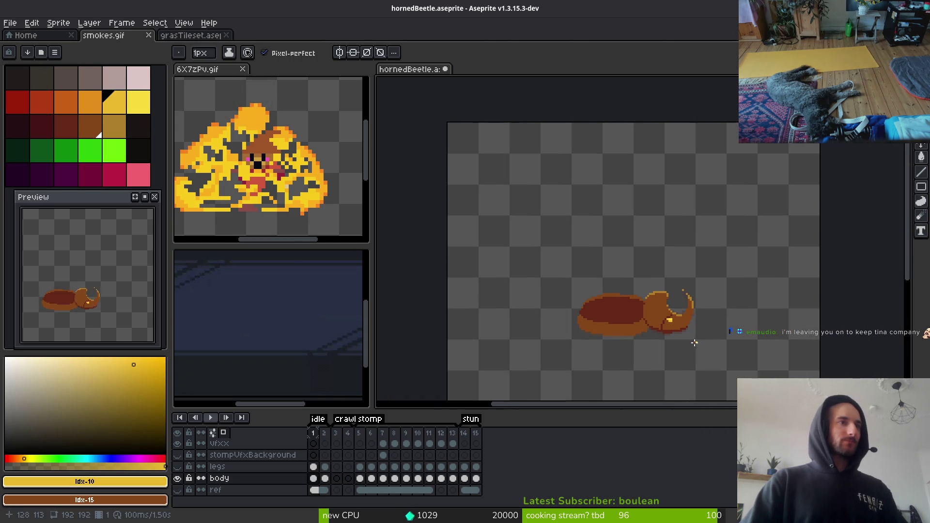
scroll(679, 339, up, 2)
scroll(669, 322, up, 2)
click(659, 320)
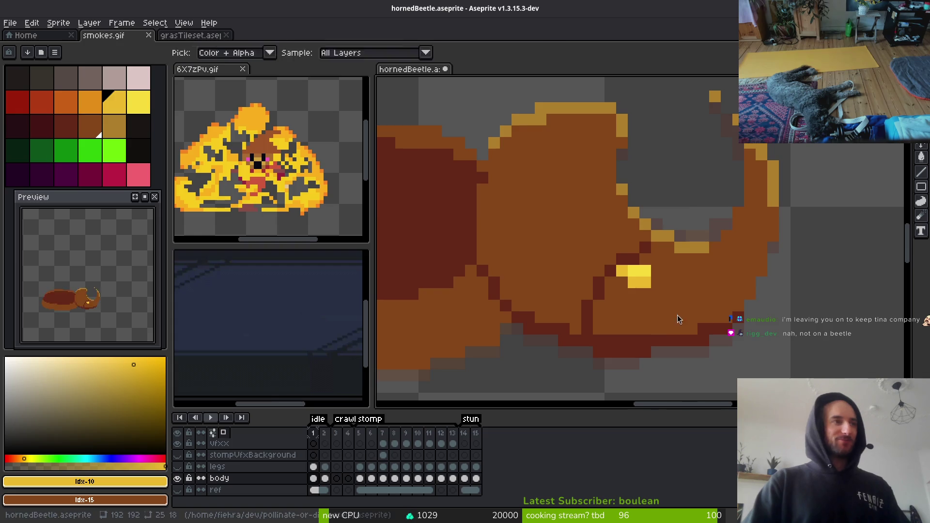
key(alt+Tab)
scroll(300, 383, down, 3)
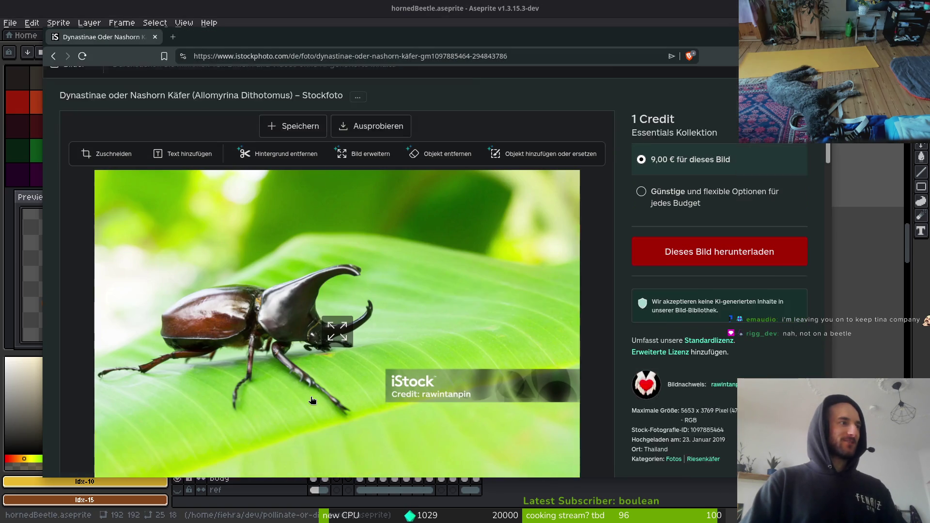
View the Nashornkäfer (Dynastinae) photo from the iStock results, then return to the sprite.
click(54, 56)
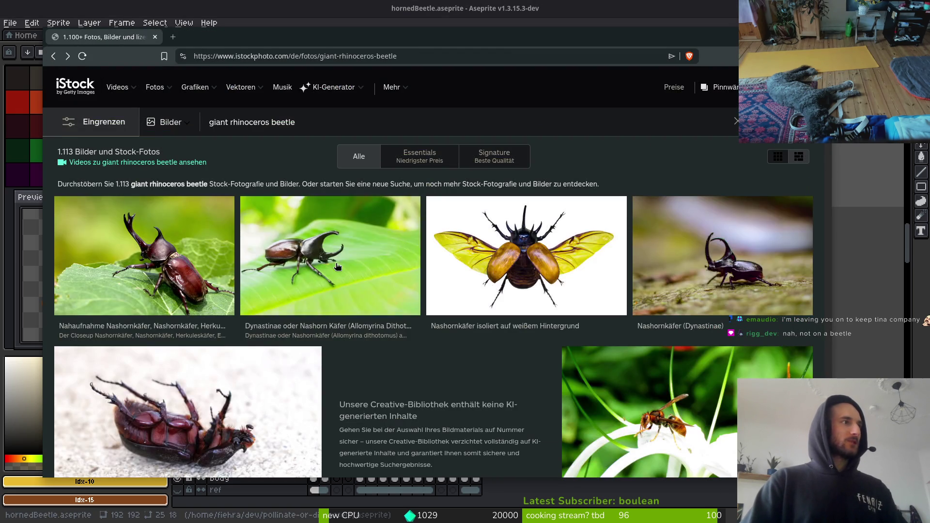
click(717, 277)
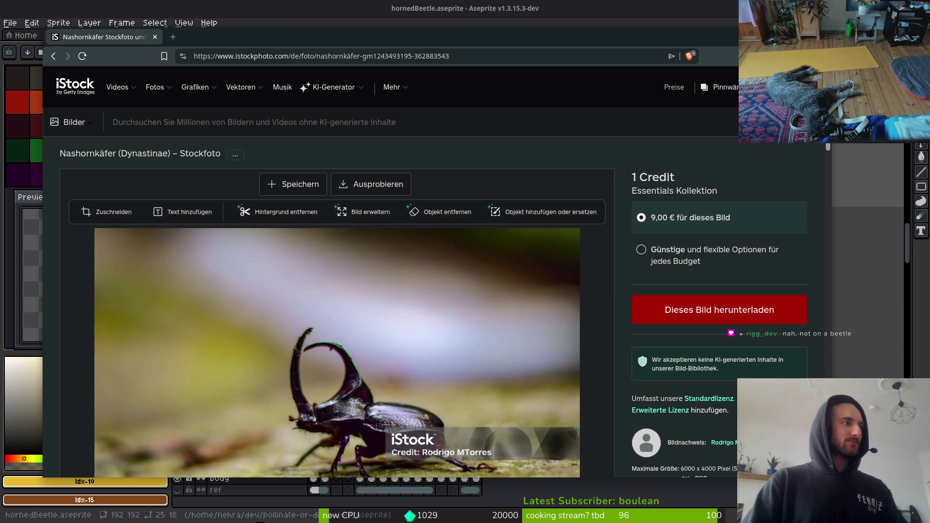
click(54, 57)
key(alt+Tab)
scroll(750, 375, down, 3)
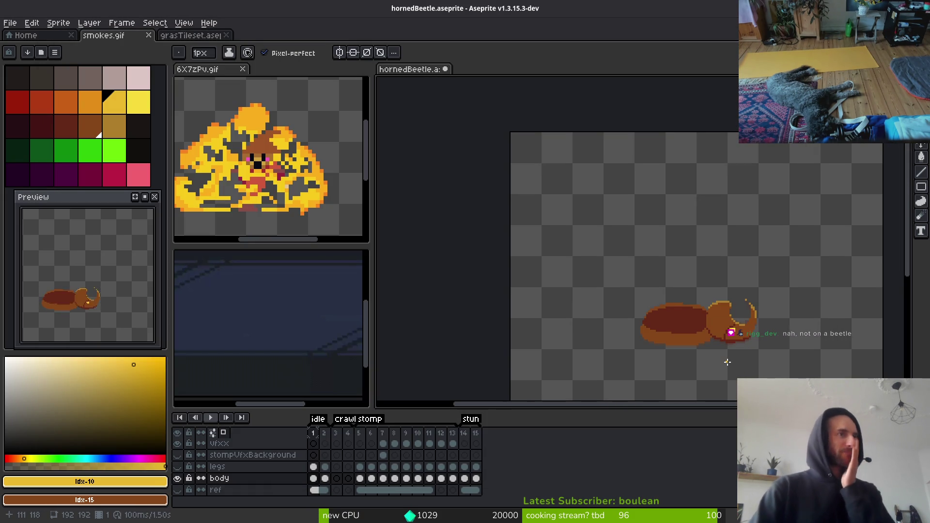
Thicken the dark red outline under the head and repaint several outline pixels brown.
scroll(647, 353, up, 3)
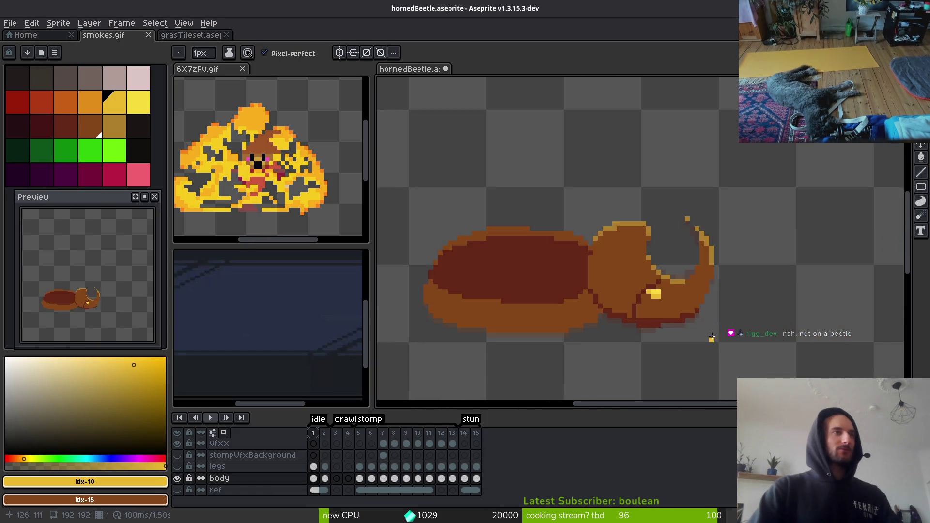
scroll(630, 331, up, 2)
alt+click(582, 305)
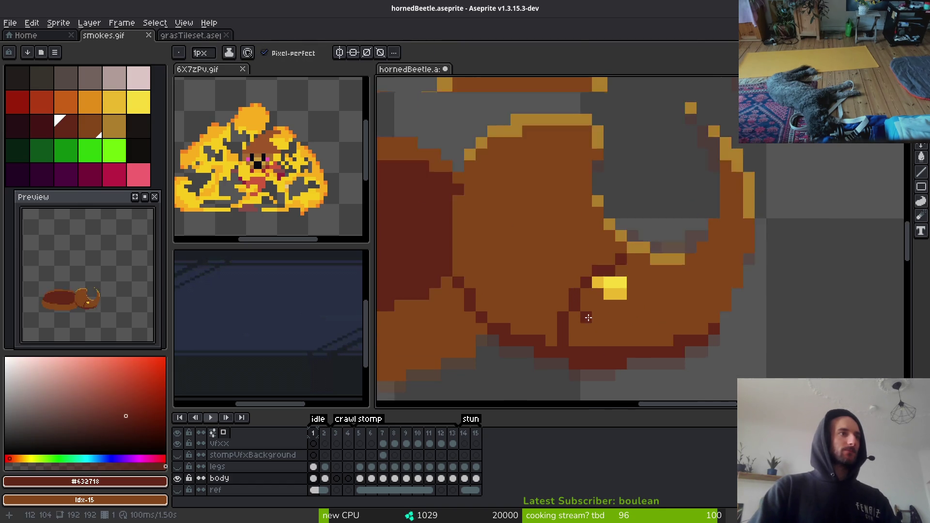
scroll(576, 313, up, 2)
drag(569, 349, 563, 330)
click(584, 286)
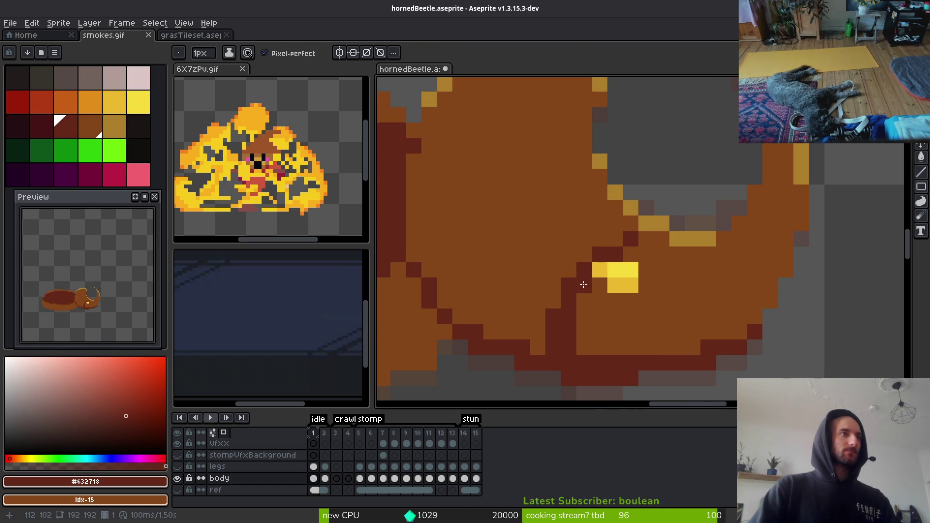
alt+click(552, 319)
click(553, 325)
click(564, 281)
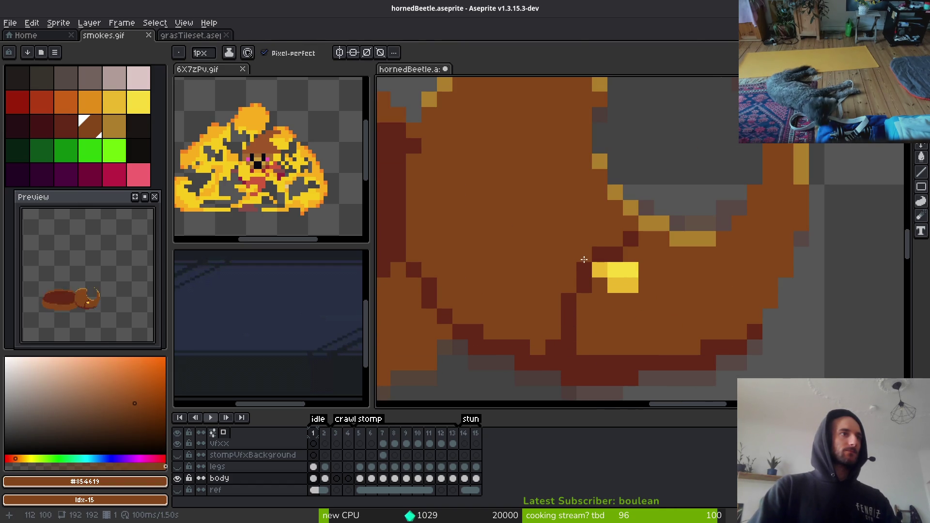
scroll(639, 363, down, 5)
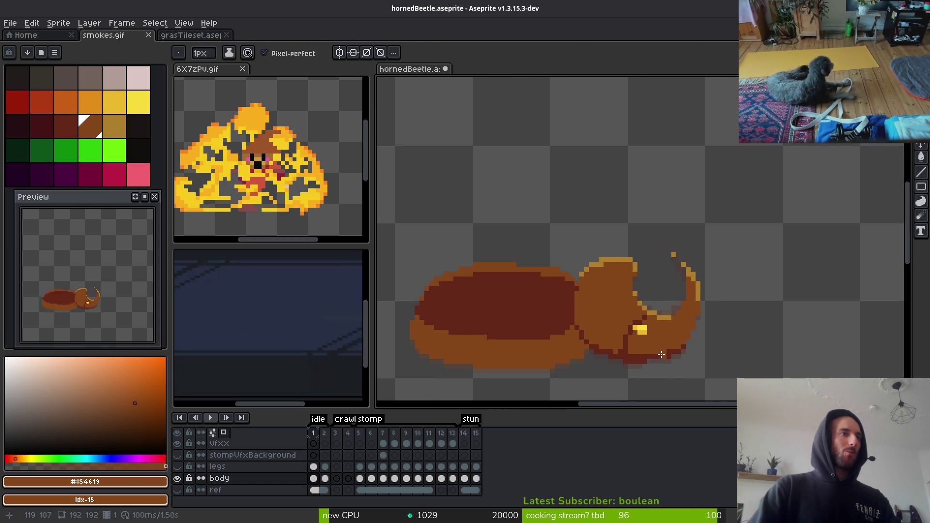
scroll(639, 361, up, 5)
drag(697, 354, 684, 354)
Try a dark red pixel at the head's edge, undo it, and sample the tan highlight.
scroll(679, 342, down, 5)
alt+click(631, 335)
scroll(630, 336, up, 5)
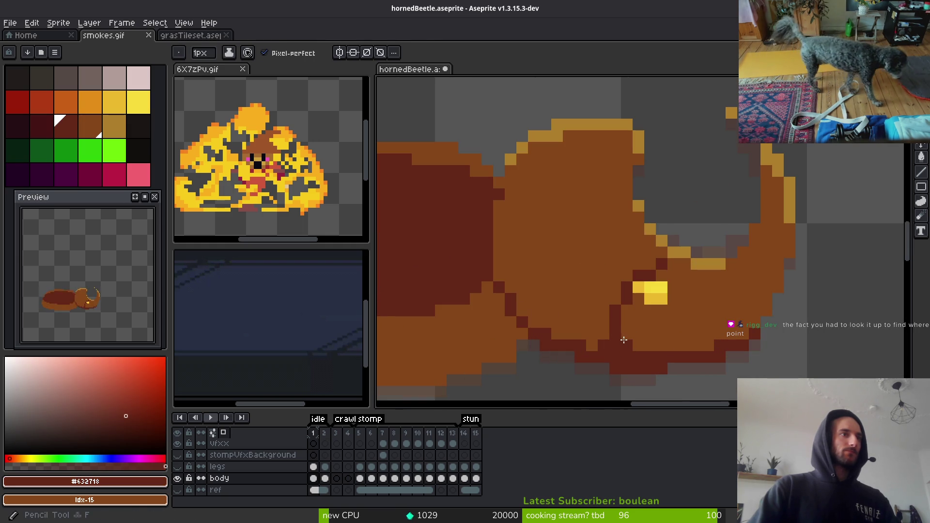
scroll(730, 321, down, 3)
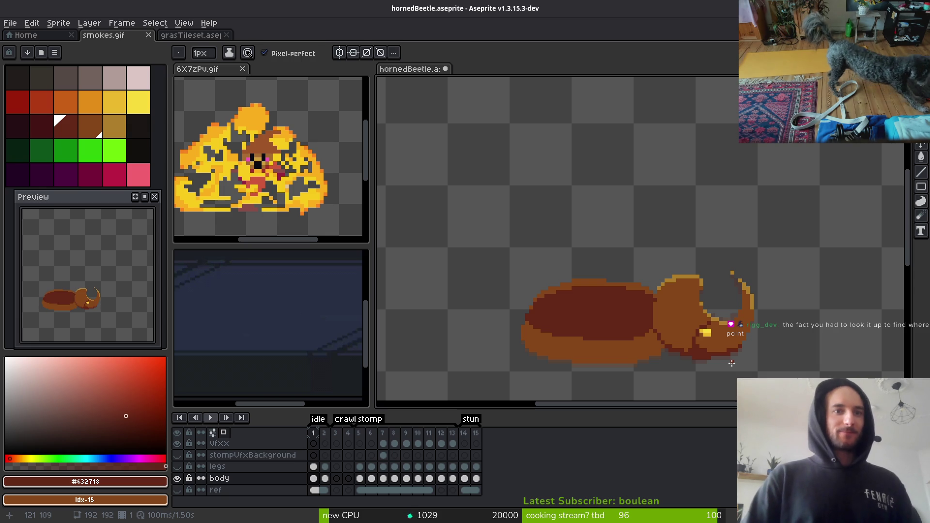
scroll(681, 334, up, 3)
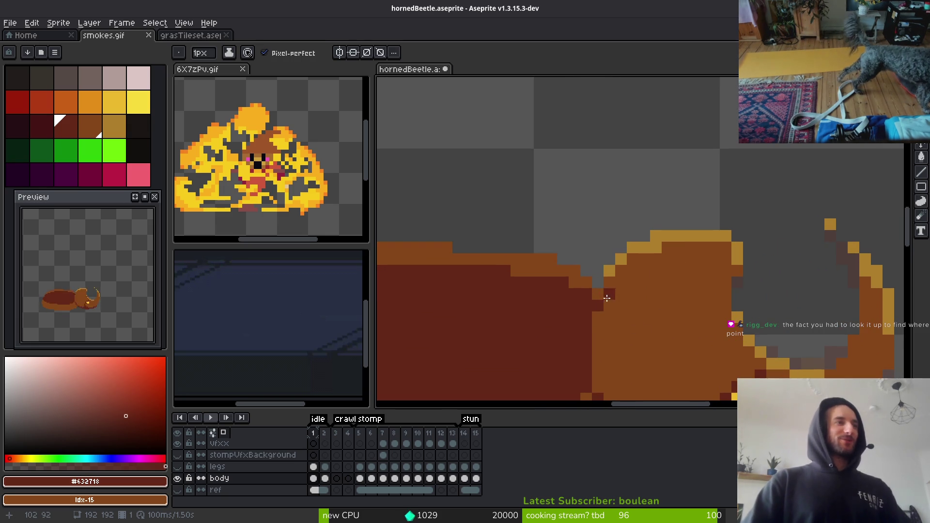
click(639, 329)
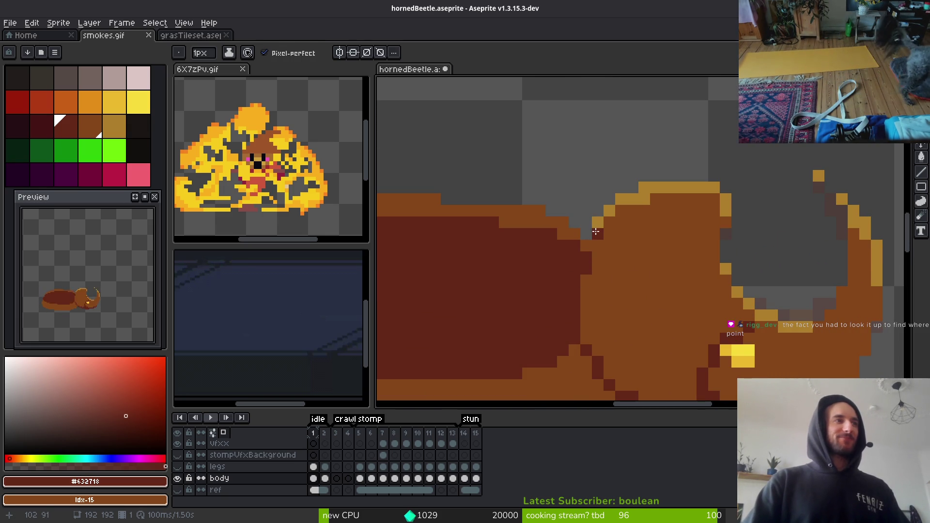
key(ctrl+z)
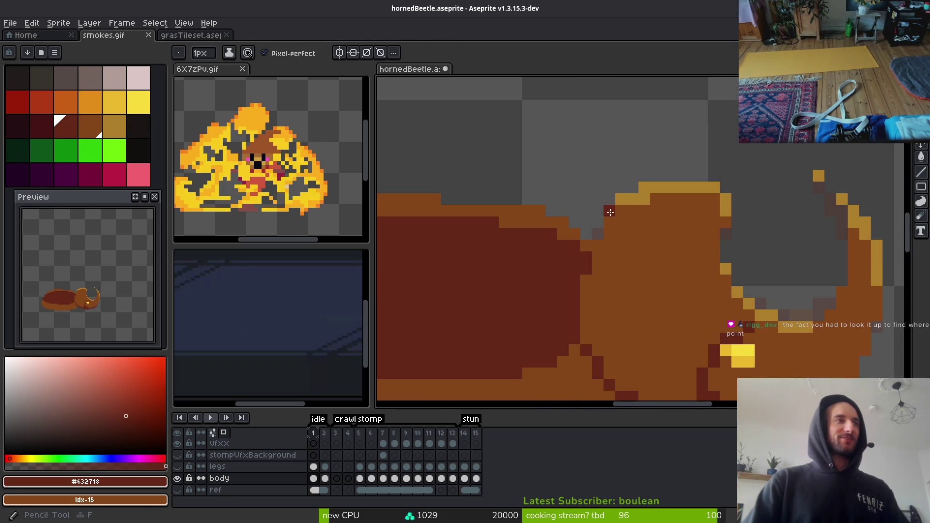
alt+click(600, 237)
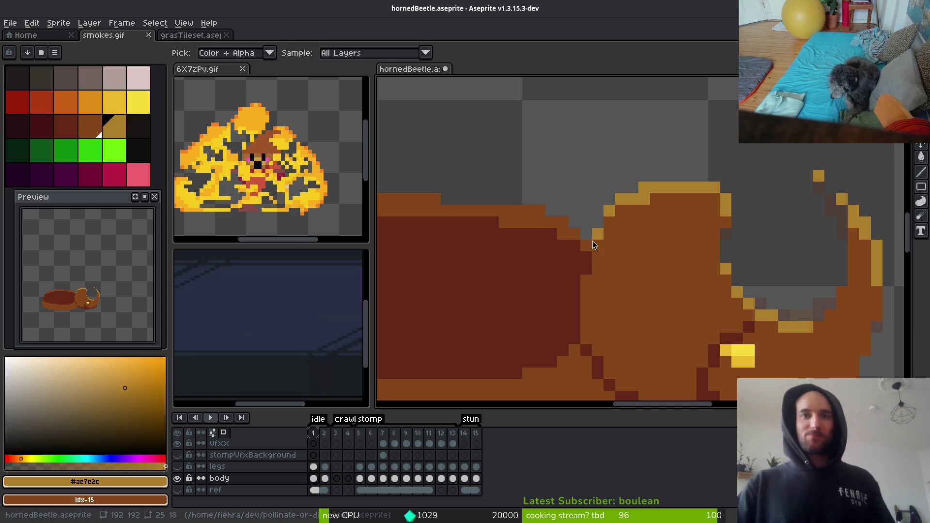
key(alt+Tab)
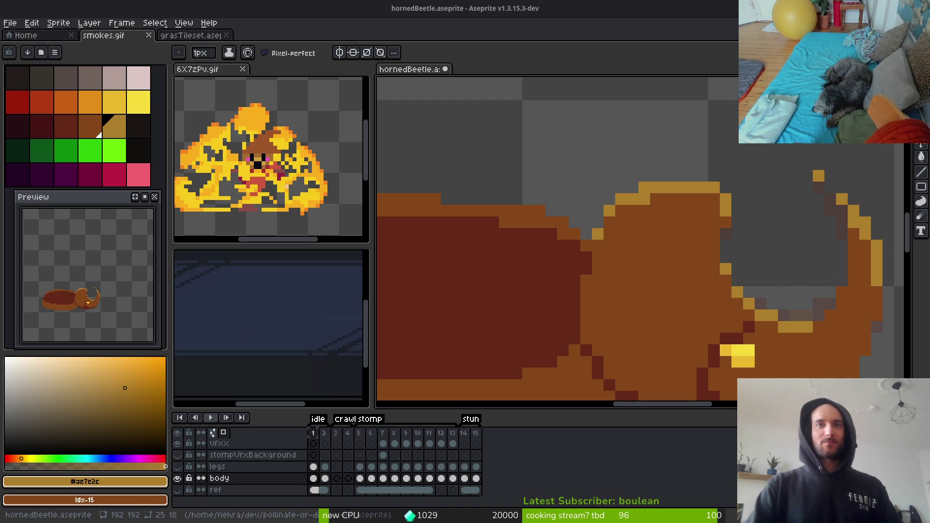
key(alt+Tab)
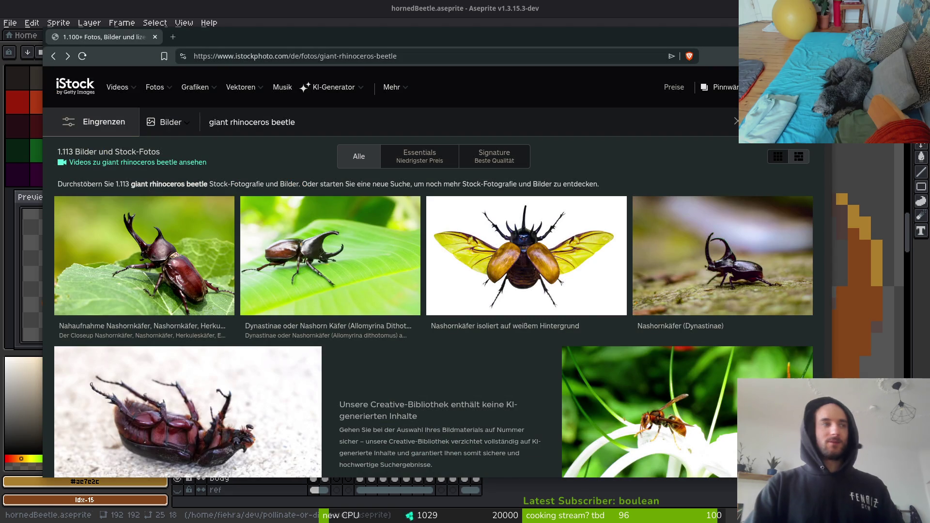
Scroll through more giant rhinoceros beetle results, then return to the hornedBeetle sprite.
scroll(764, 314, down, 4)
scroll(764, 313, down, 1)
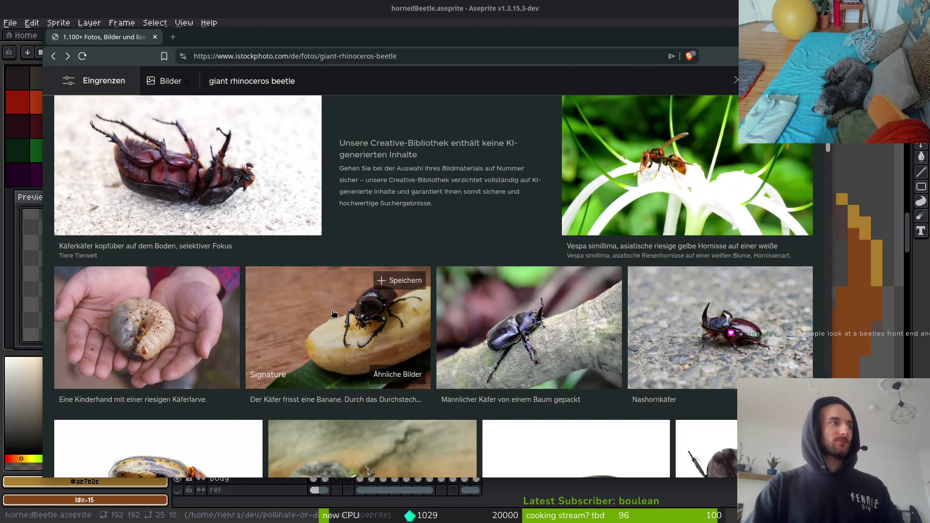
scroll(363, 363, down, 2)
scroll(514, 387, down, 5)
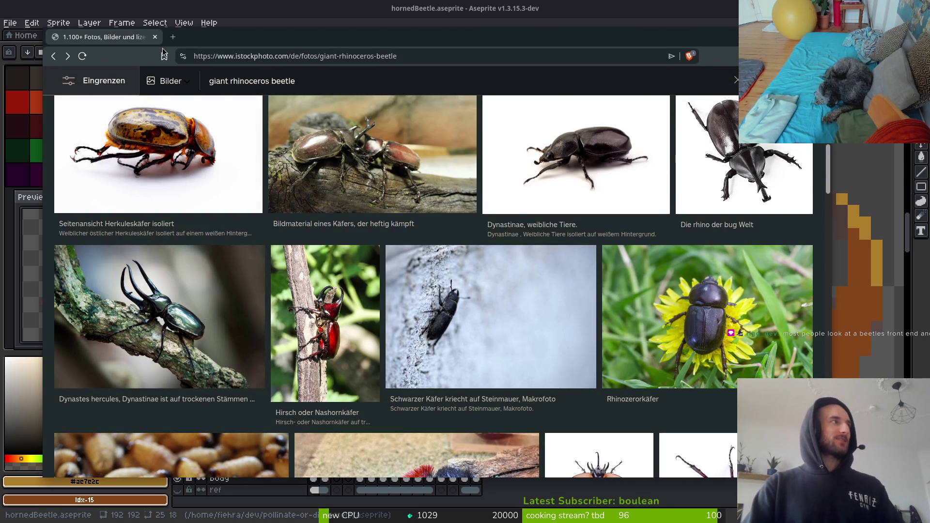
key(alt+Tab)
scroll(817, 300, down, 3)
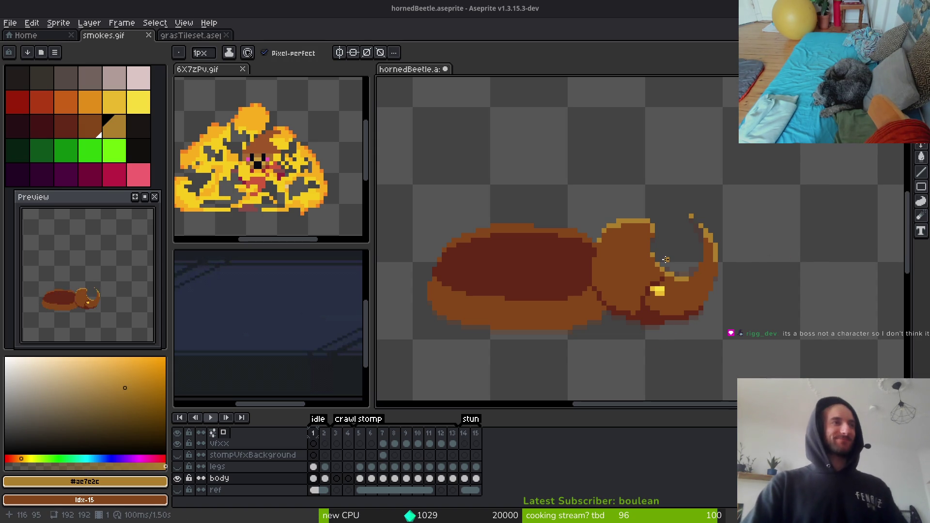
Sample the dark red outline colour and paint a dark red edge down the head.
scroll(617, 325, up, 4)
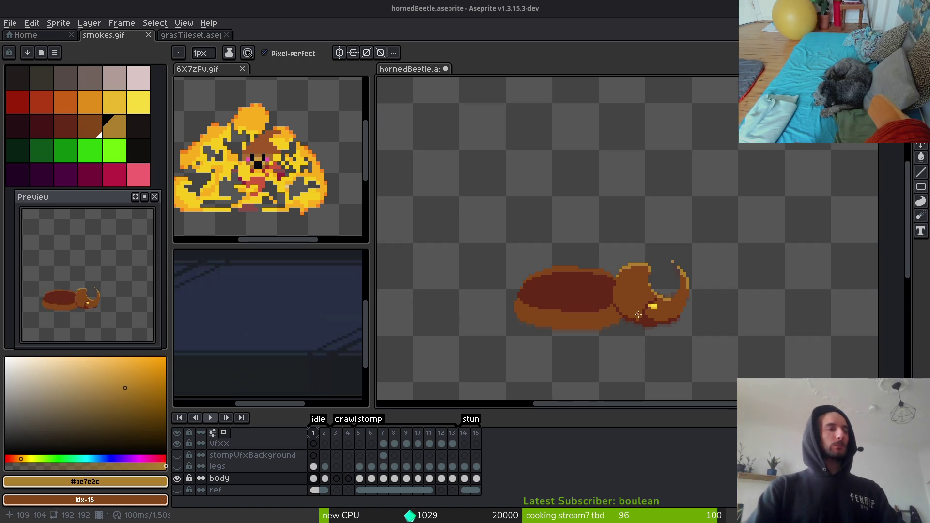
alt+click(599, 257)
drag(566, 204, 593, 260)
drag(566, 204, 602, 282)
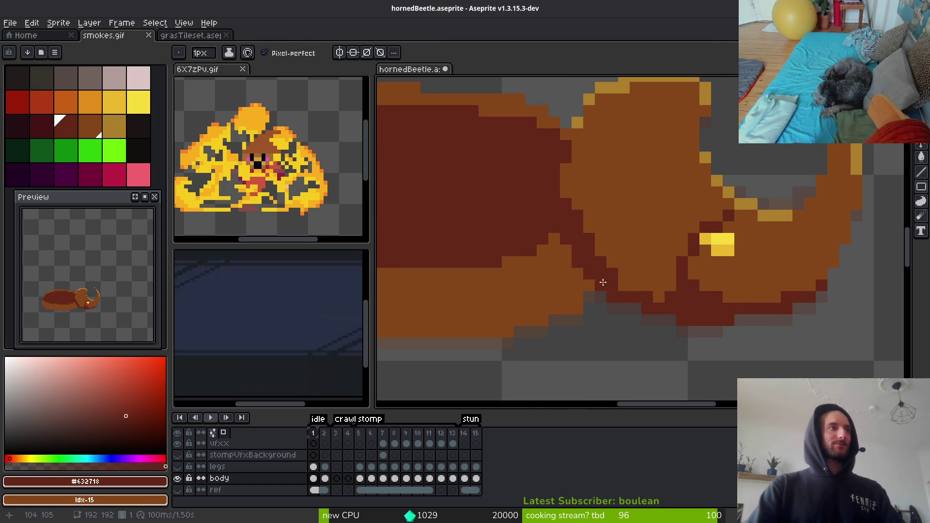
Flood-fill the upper shell with a darker red, discarding a trial lower-body fill.
scroll(749, 359, down, 5)
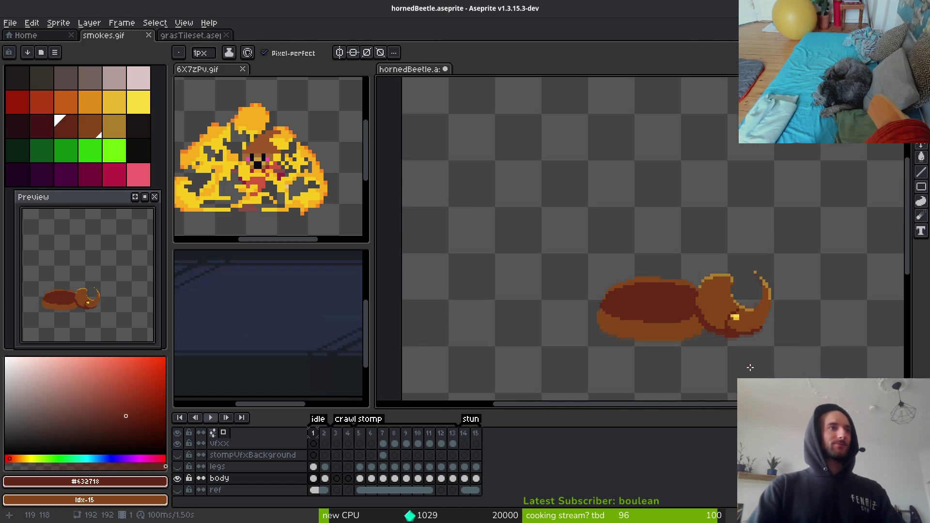
scroll(717, 356, up, 3)
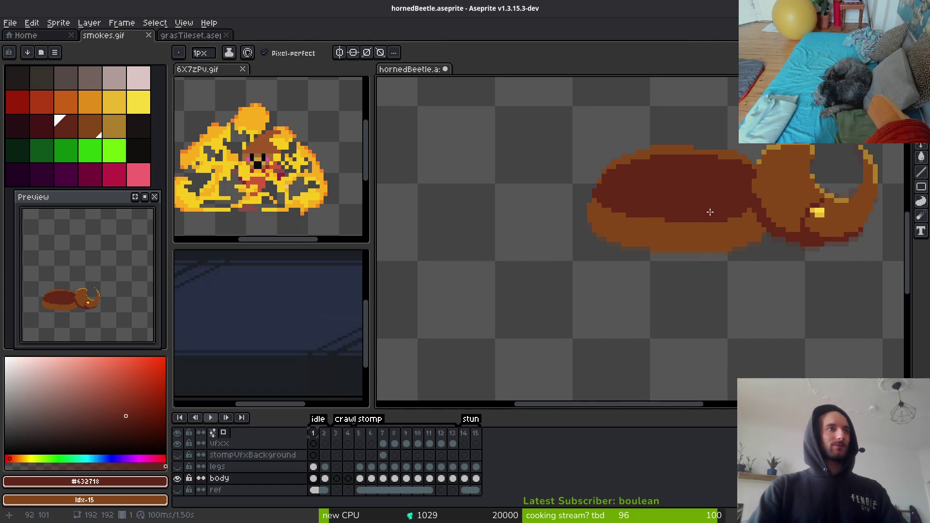
scroll(738, 244, up, 1)
key(g)
click(702, 238)
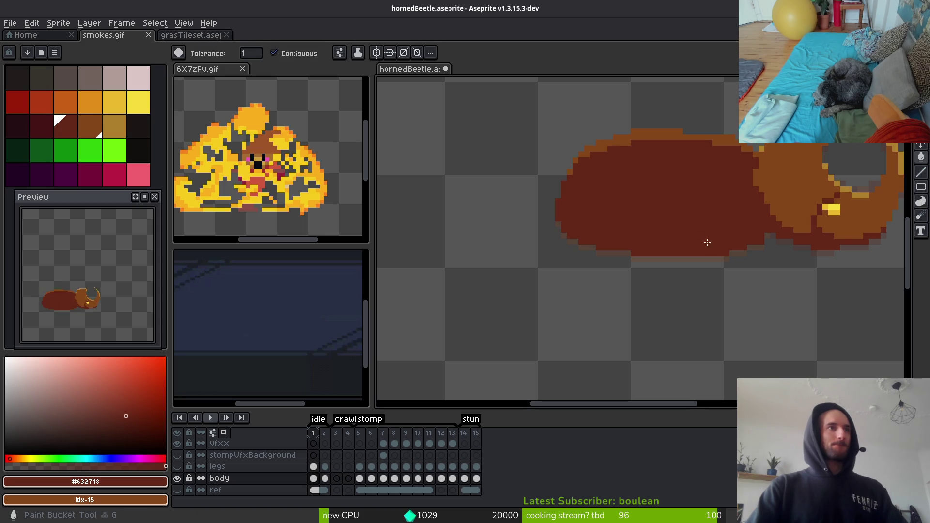
key(ctrl+z)
click(46, 126)
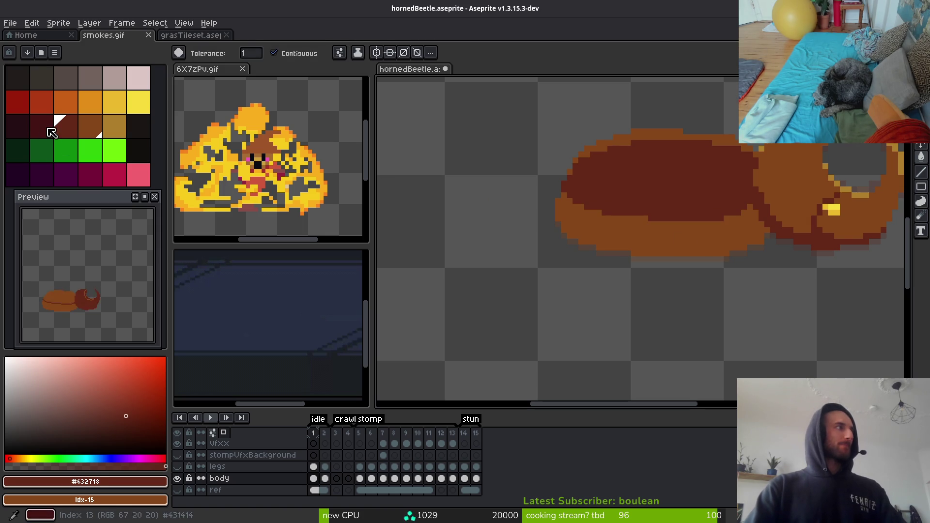
click(668, 174)
Fill the lower body band, top outline row and upper-left edge pixel dark red.
scroll(723, 244, up, 4)
key(b)
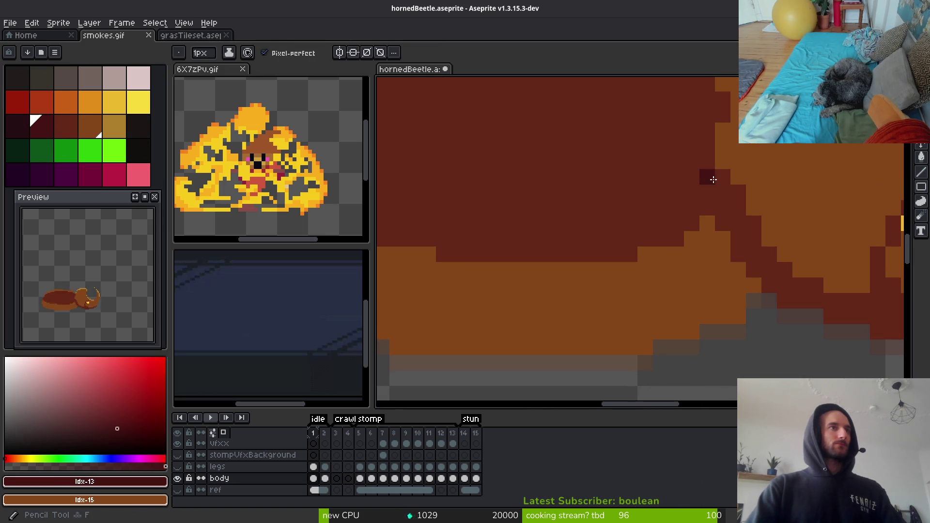
scroll(694, 214, down, 3)
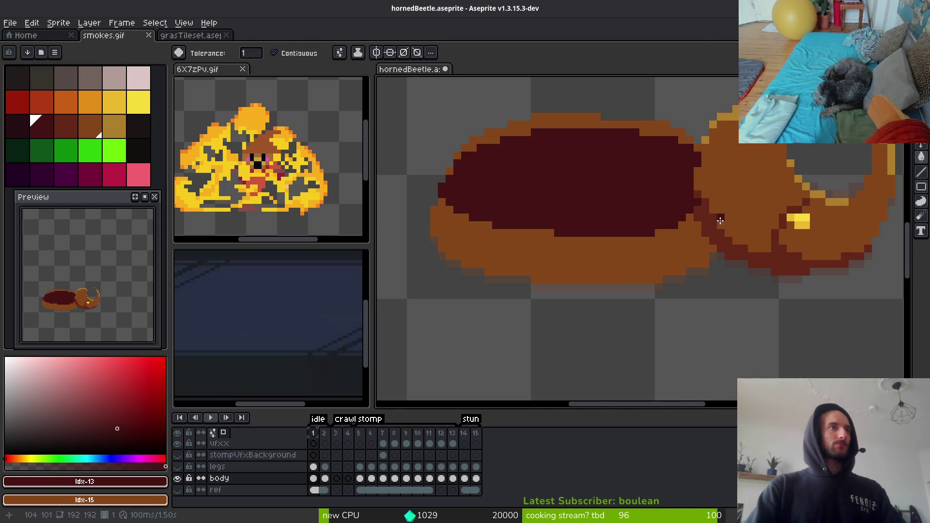
scroll(698, 195, up, 3)
scroll(698, 194, down, 3)
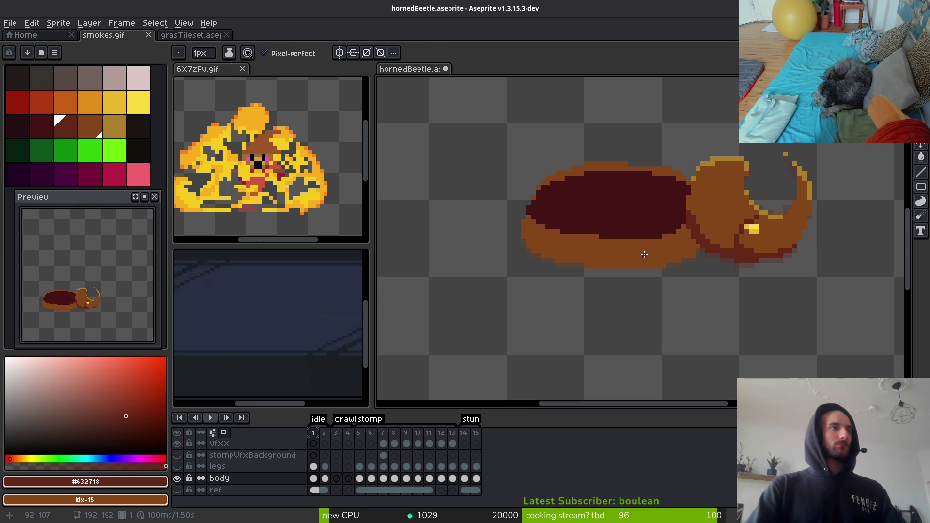
key(g)
click(618, 255)
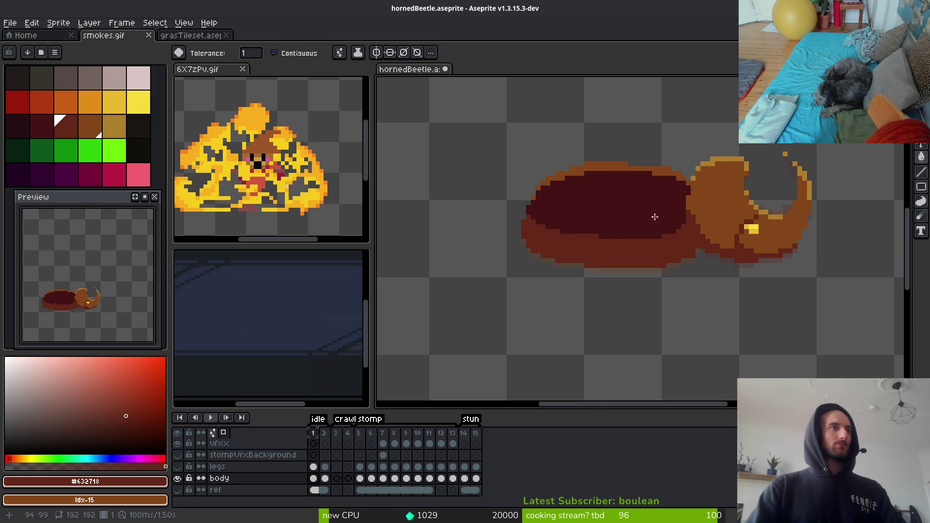
scroll(655, 218, up, 3)
click(670, 139)
scroll(644, 215, down, 3)
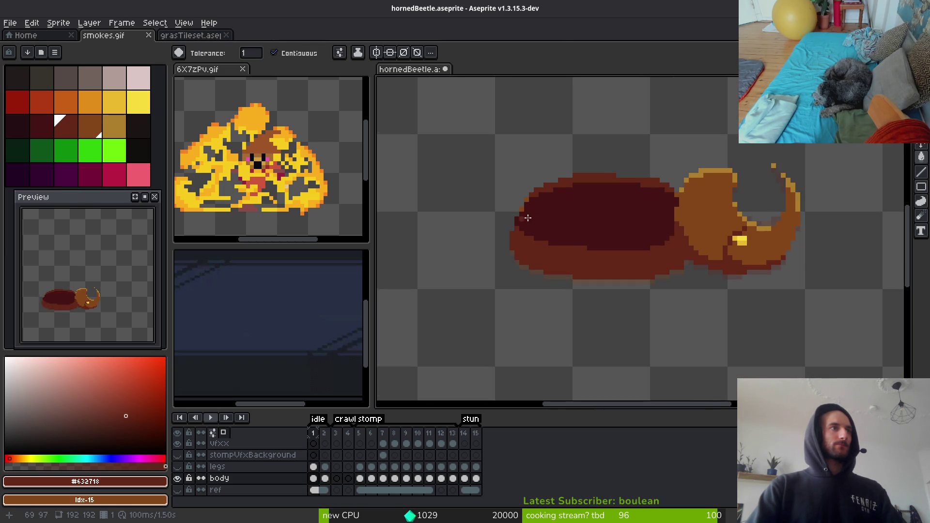
scroll(524, 219, up, 3)
click(509, 165)
scroll(664, 267, down, 5)
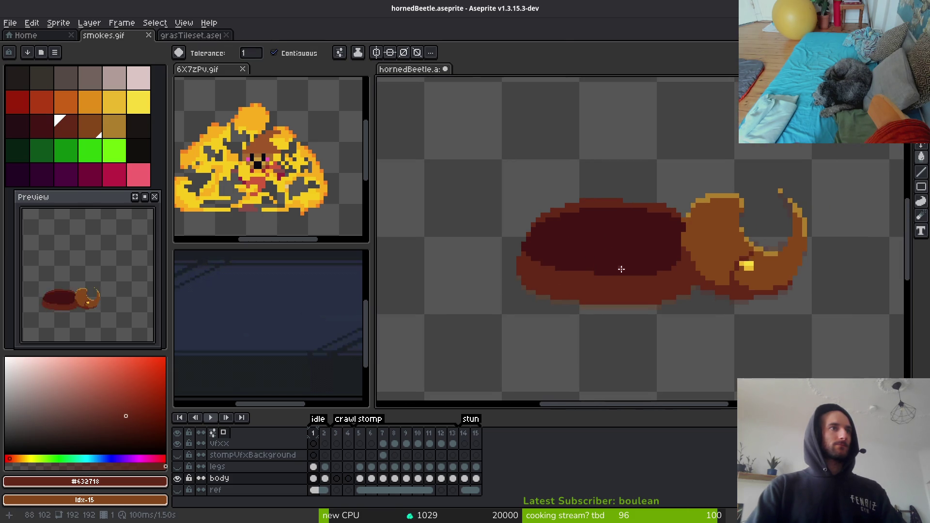
scroll(670, 279, up, 3)
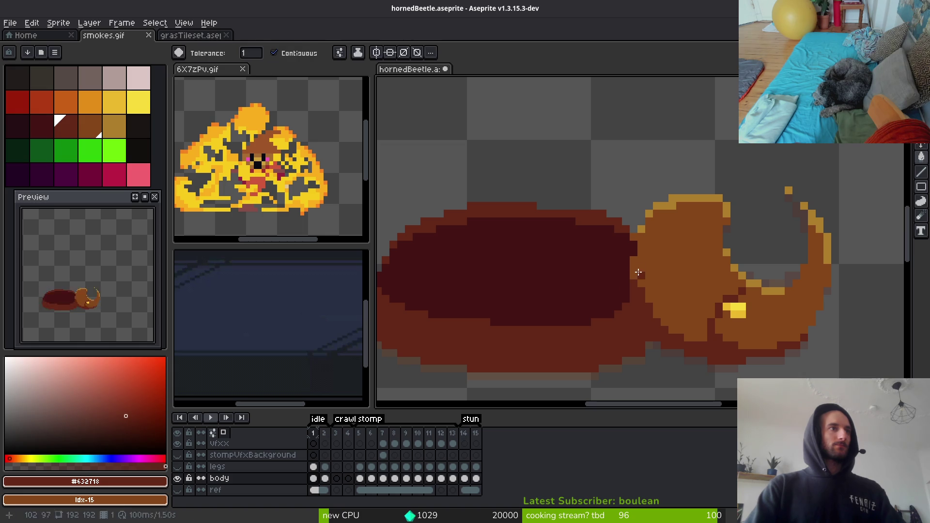
Paint dark #431414 and #632718 columns and pixels where the shell meets the head.
key(b)
scroll(631, 287, up, 3)
alt+click(618, 270)
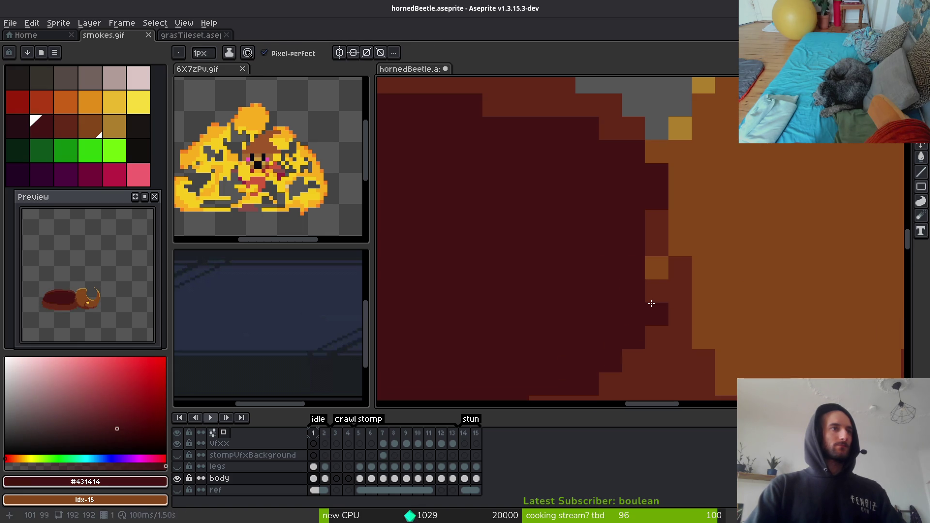
drag(657, 314, 659, 218)
alt+click(681, 279)
click(659, 156)
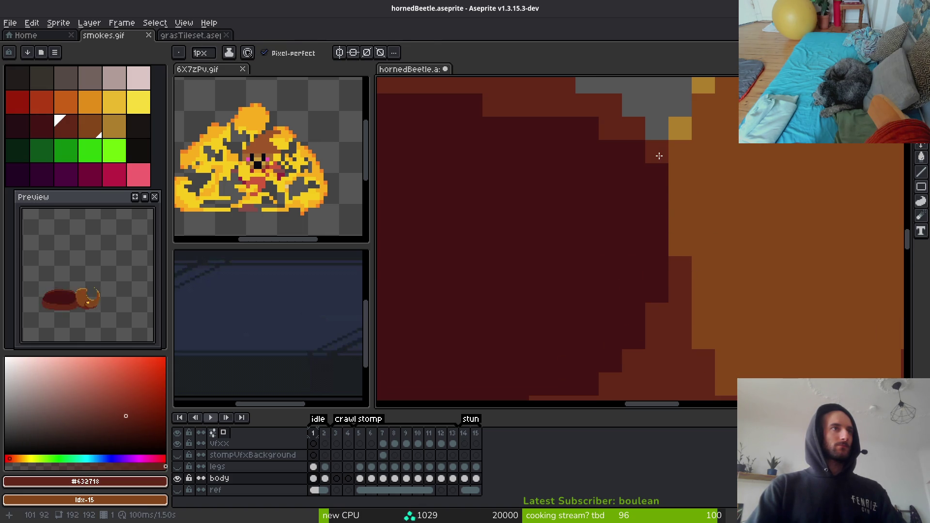
drag(675, 248, 673, 166)
click(704, 221)
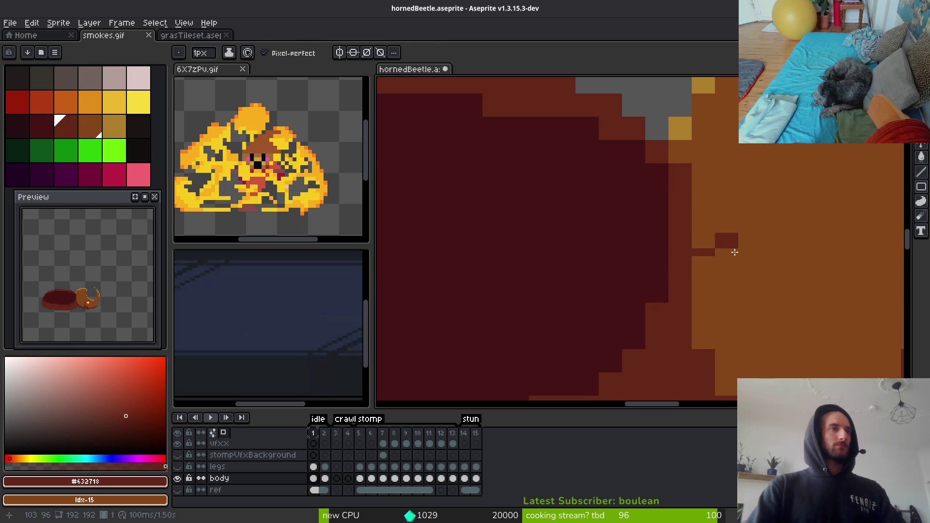
Darken pixels along the shell's lower edge and the orange pixels on the body edge.
scroll(784, 340, down, 3)
scroll(763, 321, up, 2)
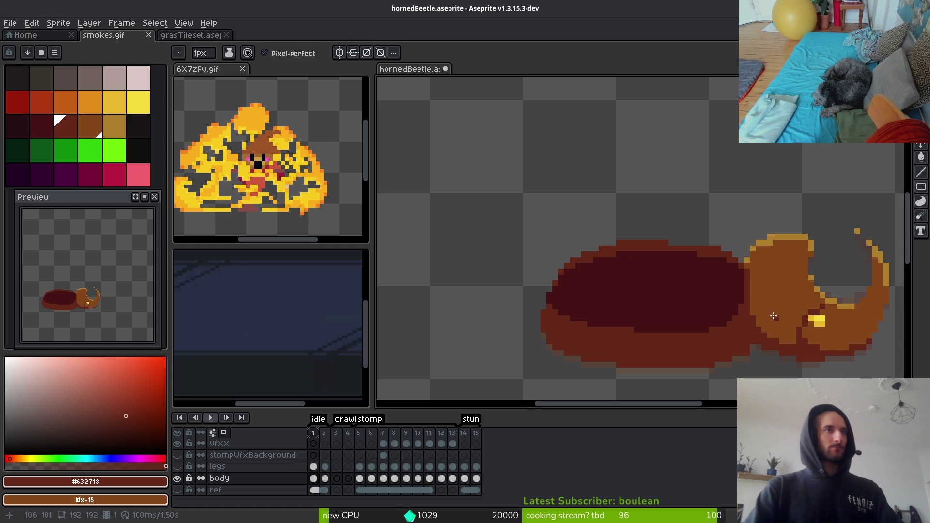
scroll(774, 342, down, 2)
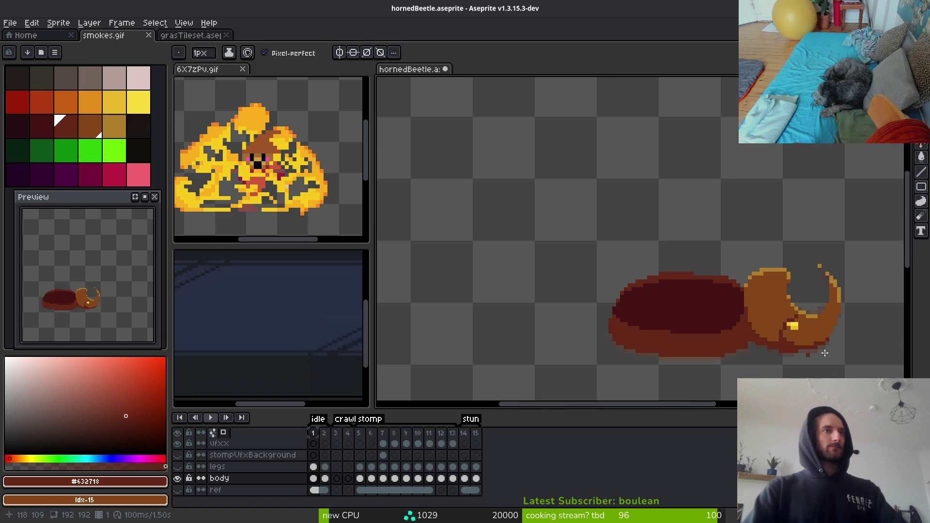
scroll(652, 271, up, 4)
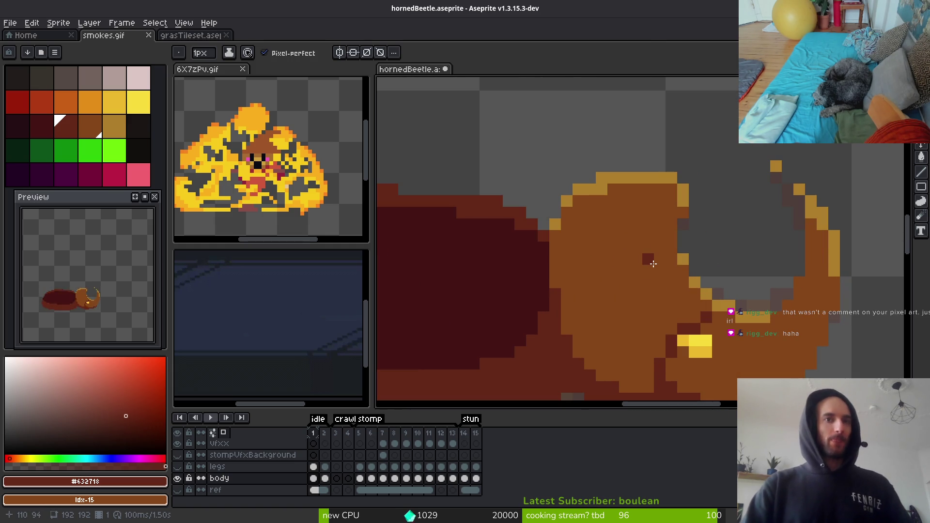
scroll(627, 289, down, 3)
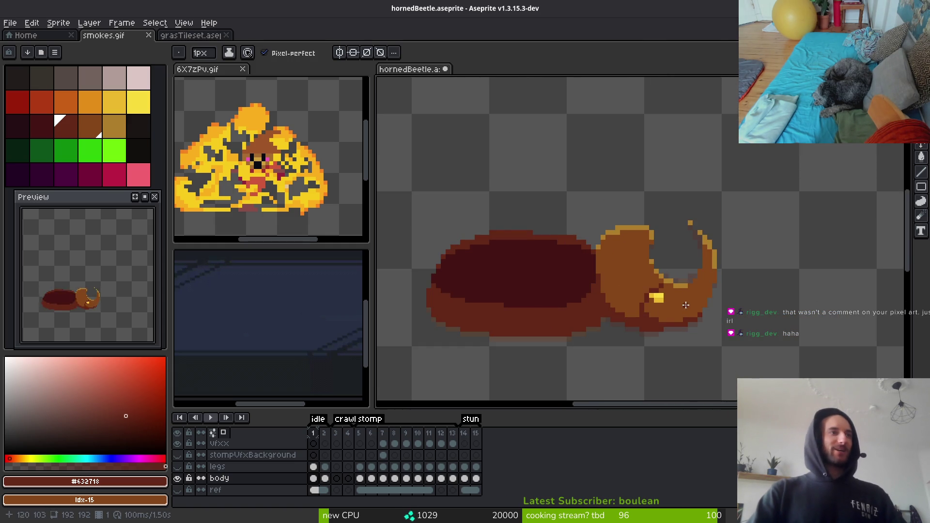
scroll(629, 291, up, 1)
scroll(606, 271, up, 3)
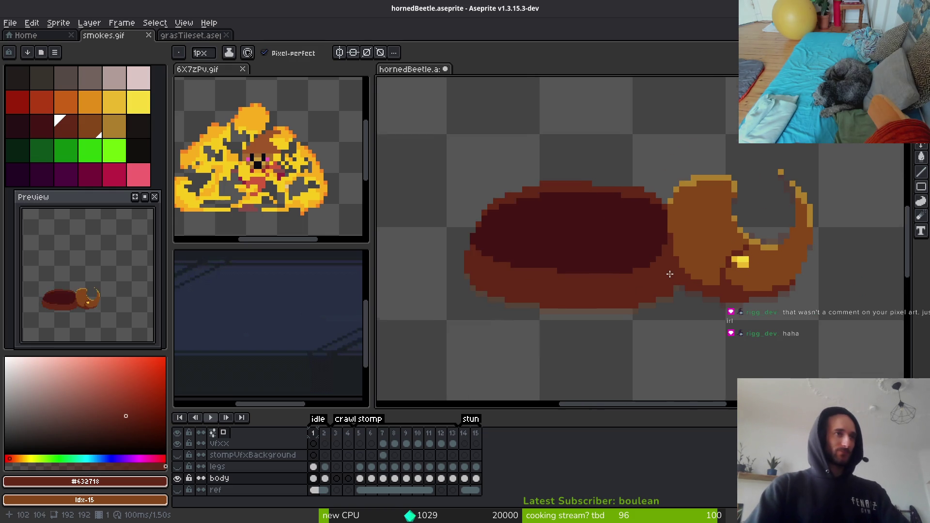
alt+click(636, 238)
click(626, 255)
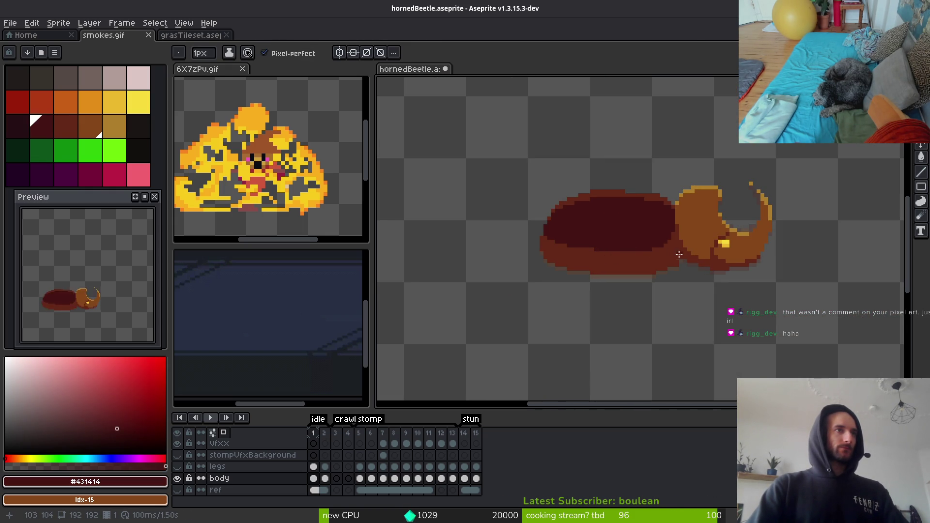
scroll(555, 245, up, 4)
click(542, 230)
click(589, 246)
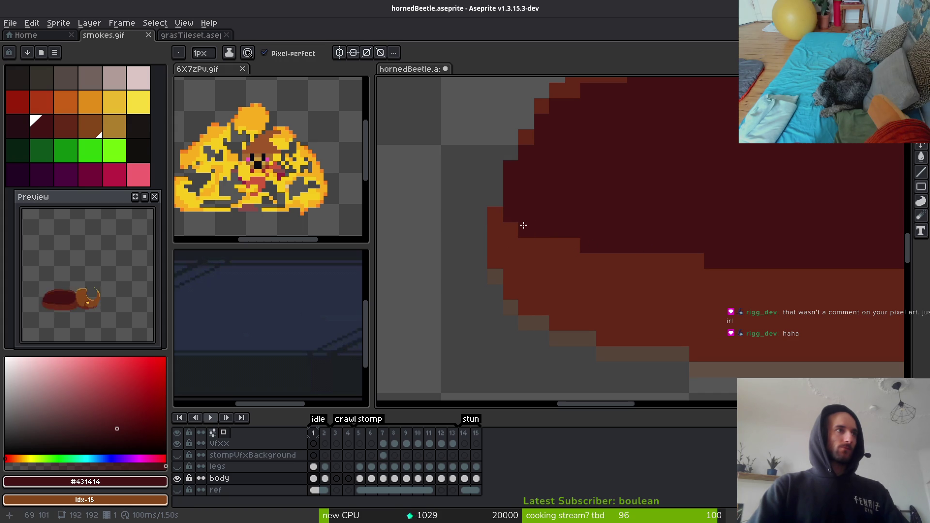
click(696, 260)
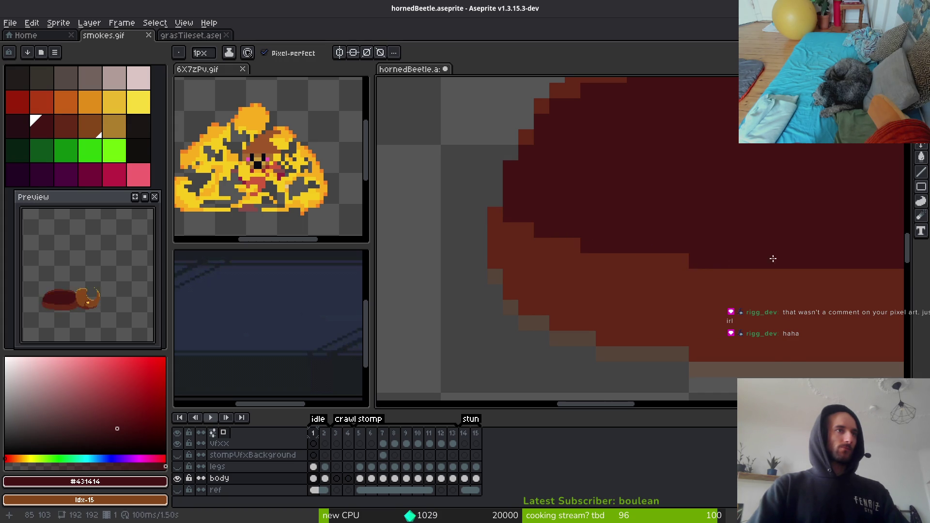
Cover the yellow highlight on the head with the head's brown colour.
scroll(756, 259, down, 4)
scroll(728, 279, up, 4)
scroll(728, 279, up, 2)
alt+click(583, 251)
drag(499, 188, 552, 189)
click(529, 213)
Draw a straight brown line along the shell's top edge.
scroll(615, 275, down, 3)
scroll(615, 275, down, 3)
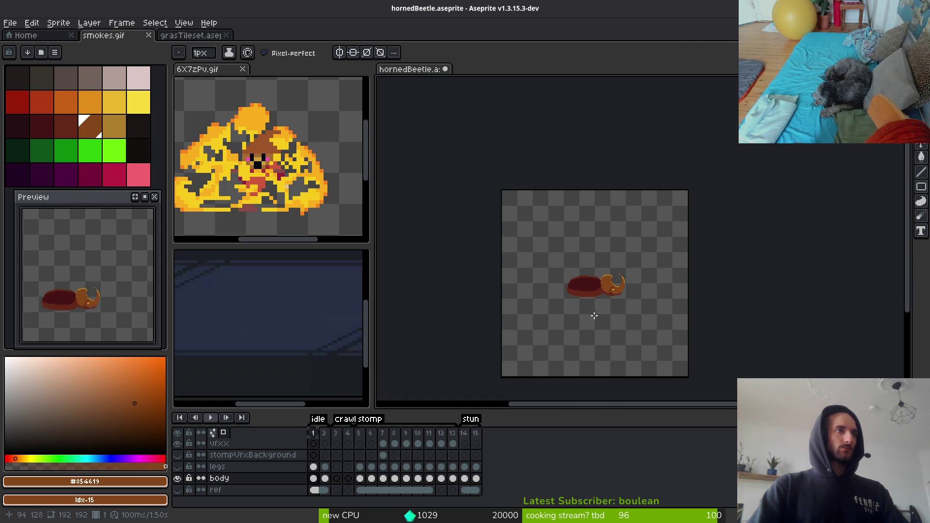
key(shift)
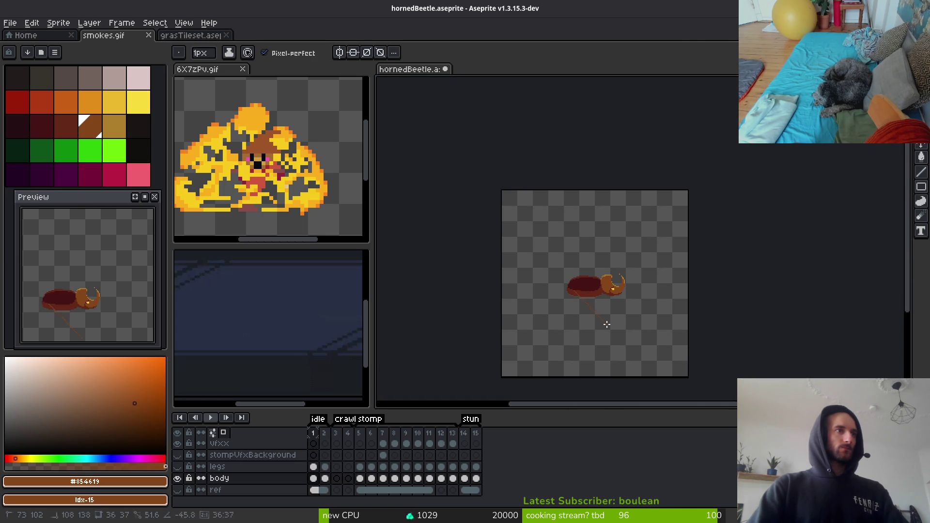
scroll(605, 325, up, 5)
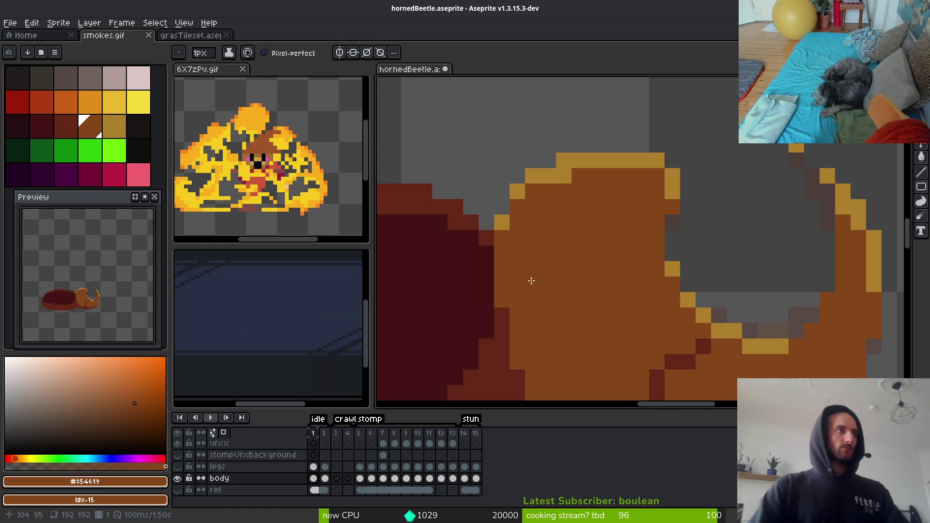
scroll(571, 243, down, 4)
scroll(565, 227, up, 5)
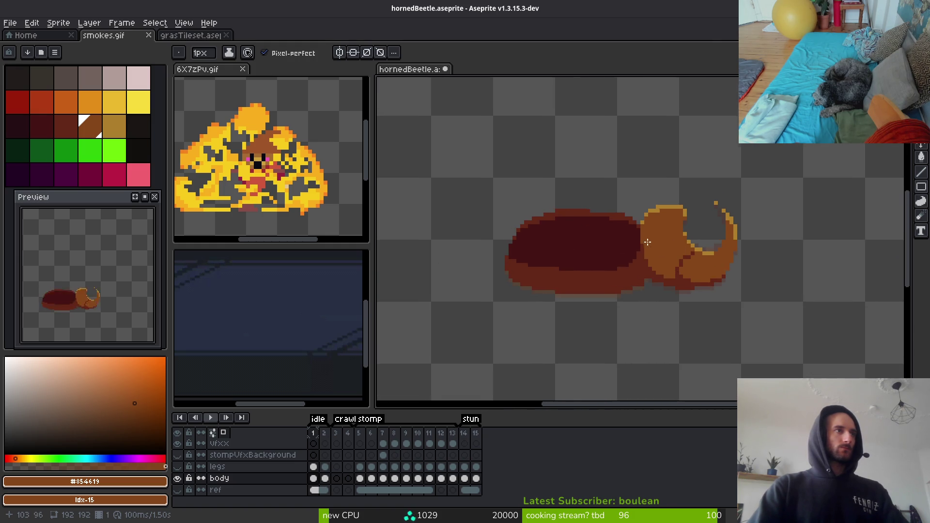
mouse_move(643, 216)
mouse_down()
mouse_move(623, 202)
mouse_move(481, 182)
mouse_move(438, 194)
mouse_up()
Add orange highlight pixels along the shell's top edge.
scroll(754, 244, left, 3)
scroll(753, 245, left, 1)
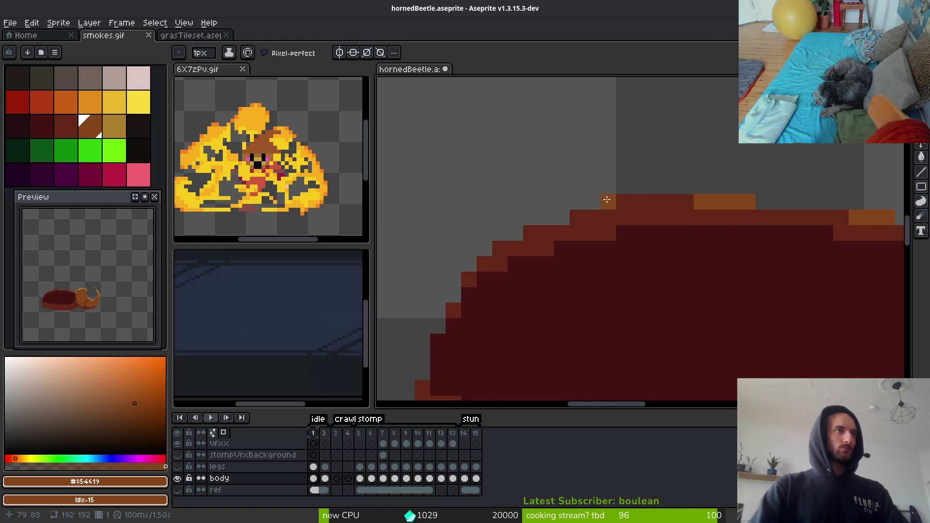
click(578, 217)
click(531, 233)
click(501, 249)
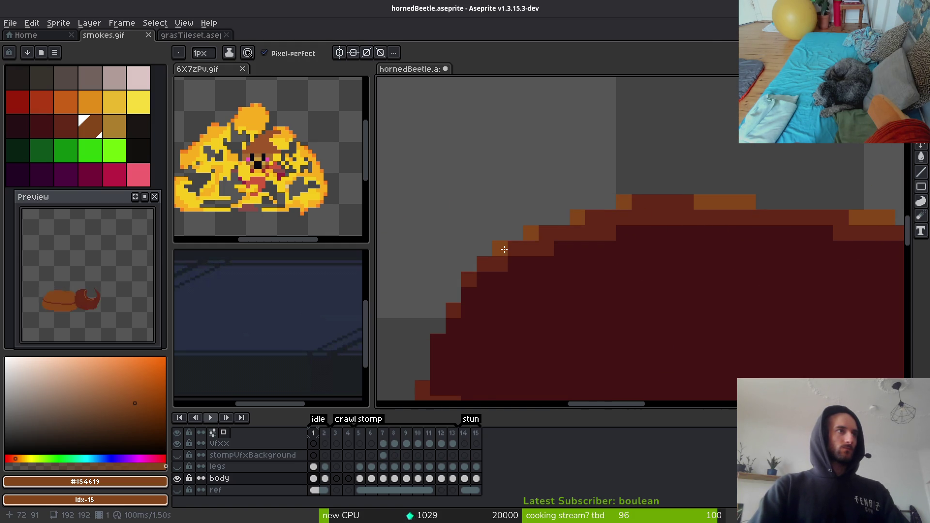
click(547, 233)
click(590, 217)
click(657, 196)
scroll(685, 249, down, 5)
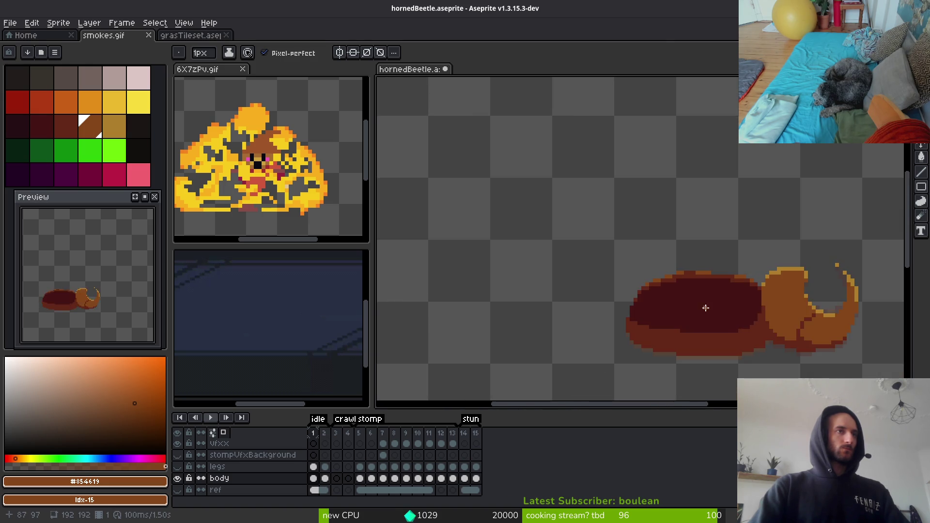
scroll(647, 248, up, 5)
scroll(636, 245, up, 2)
scroll(727, 271, down, 2)
click(758, 274)
click(731, 277)
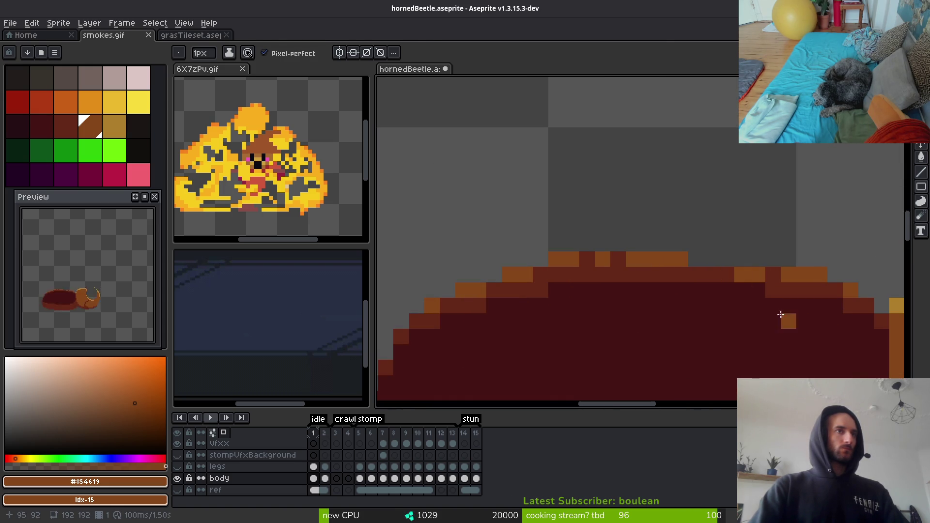
Choose dark red #632718, centre the beetle, and draw a lighter red line across the shell.
alt+click(766, 291)
scroll(789, 337, down, 3)
scroll(738, 338, up, 3)
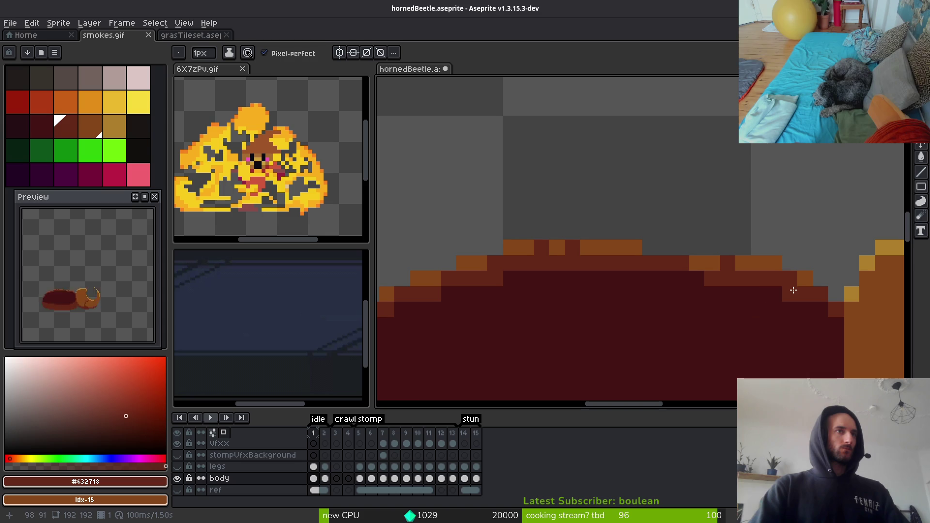
scroll(791, 291, down, 3)
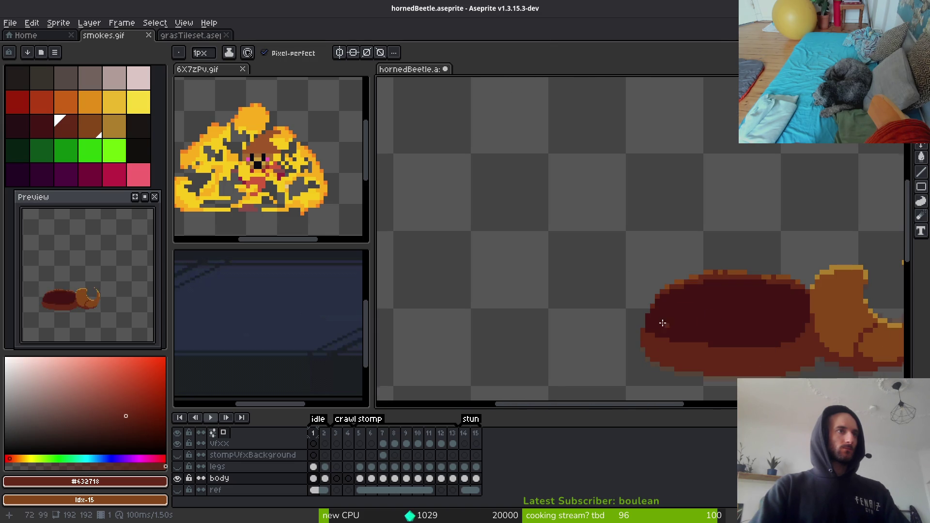
scroll(644, 315, up, 2)
scroll(639, 312, down, 3)
drag(698, 339, 631, 298)
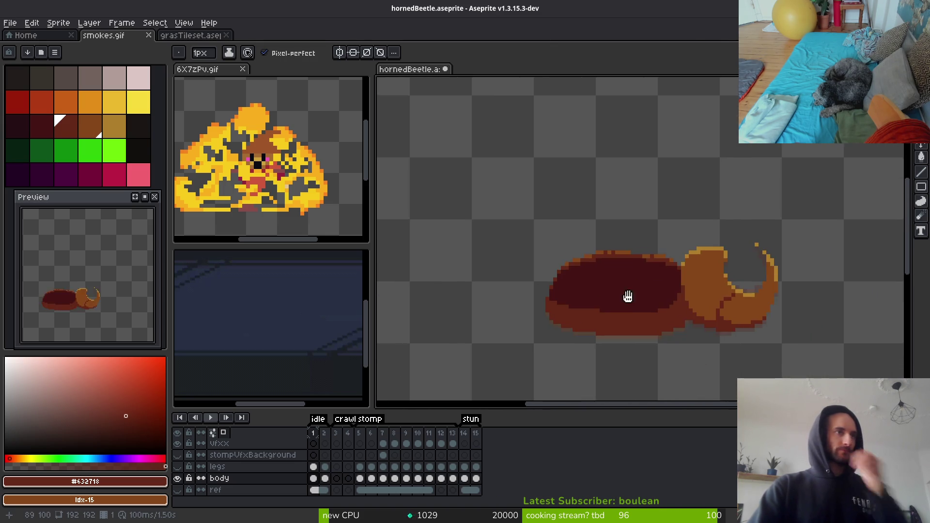
scroll(629, 291, up, 3)
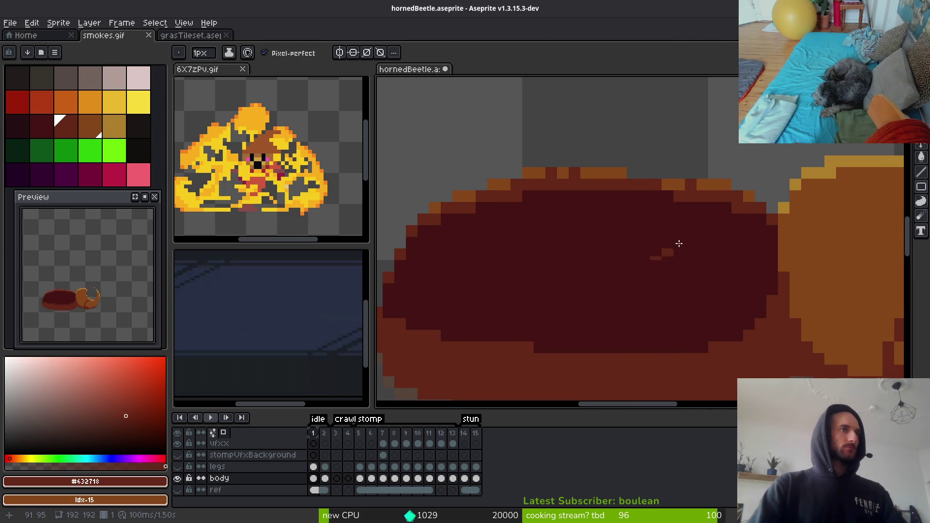
drag(707, 255, 478, 289)
Try a lighter diagonal shell stroke, undo it, and switch to the rhino beetle reference photo.
scroll(693, 299, down, 3)
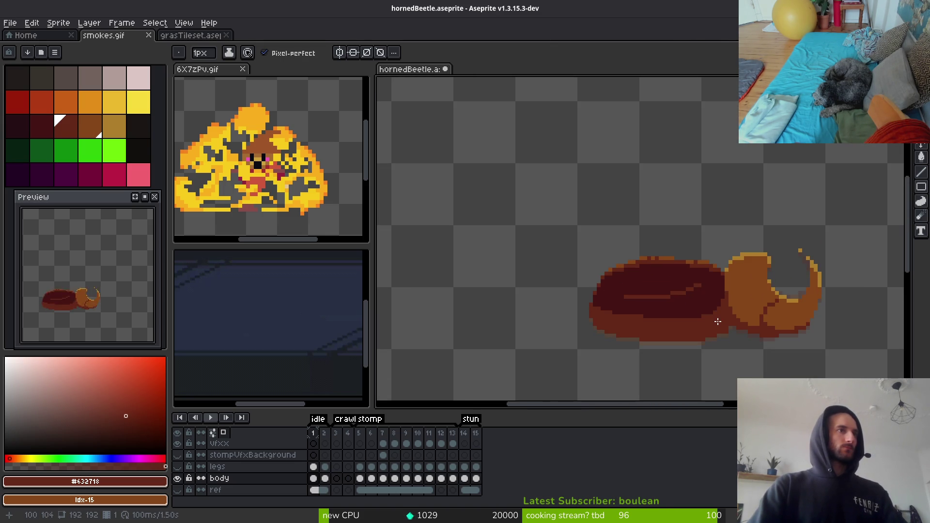
scroll(673, 308, down, 2)
scroll(657, 307, up, 3)
drag(571, 258, 530, 337)
key(ctrl+z)
mouse_move(568, 255)
mouse_down()
mouse_move(529, 313)
mouse_move(561, 262)
mouse_move(516, 290)
mouse_up()
key(ctrl+z)
scroll(631, 287, down, 2)
key(ctrl+z)
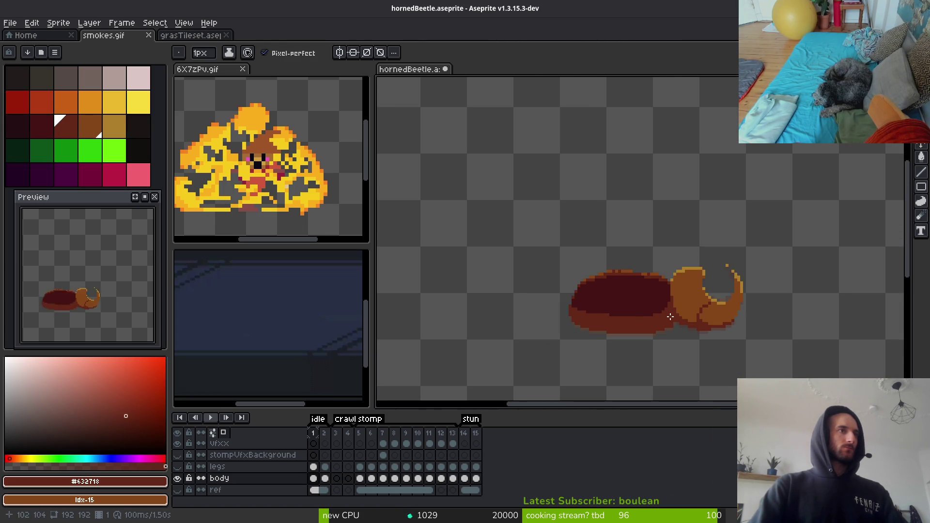
key(alt+Tab)
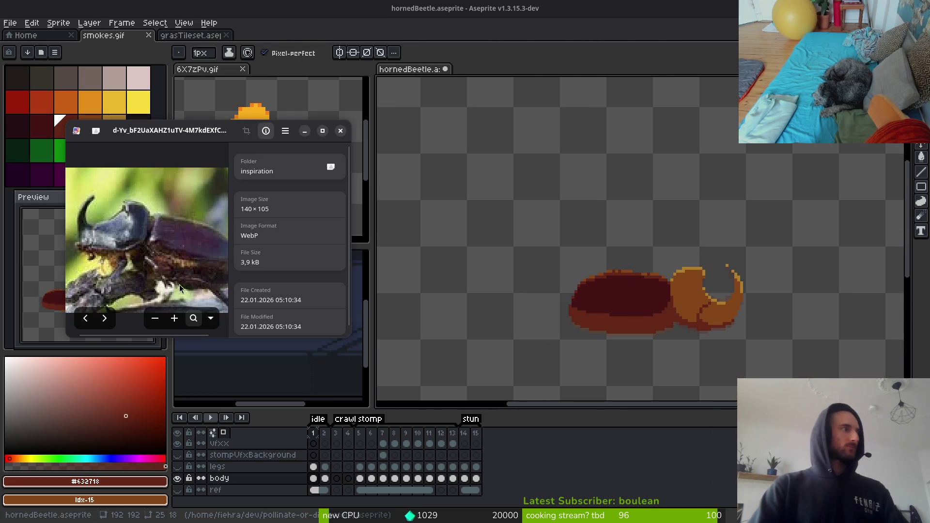
Close the reference photo and move the Brave rhino beetle search window further left.
click(340, 131)
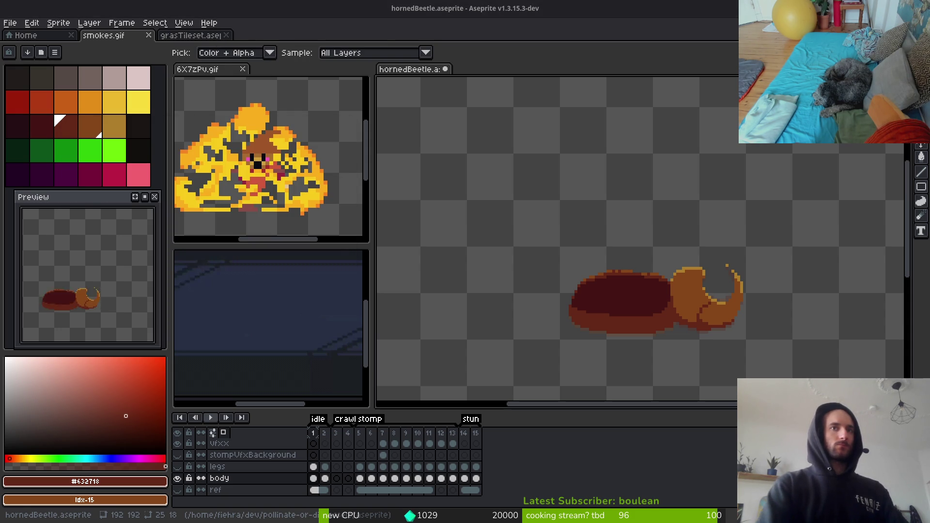
key(alt+Tab)
drag(400, 58, 317, 58)
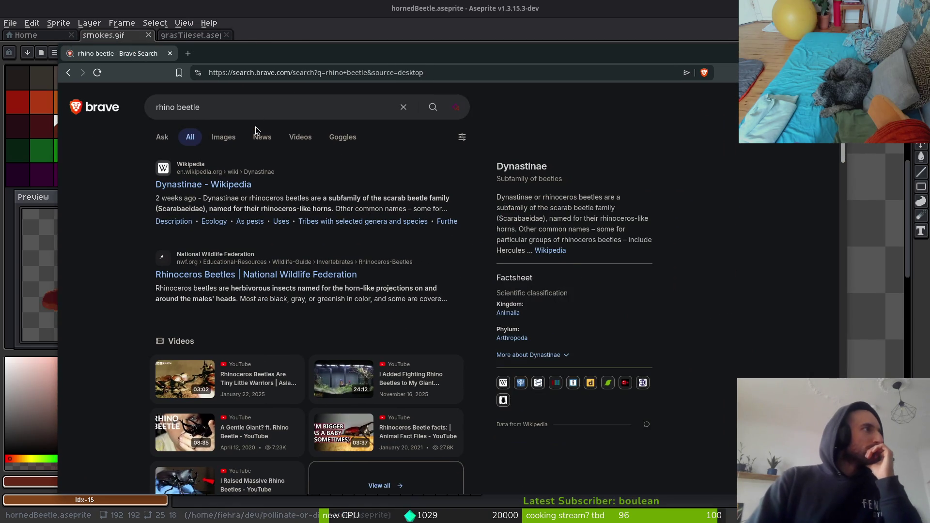
Browse the rhino beetle image results in Brave.
click(216, 137)
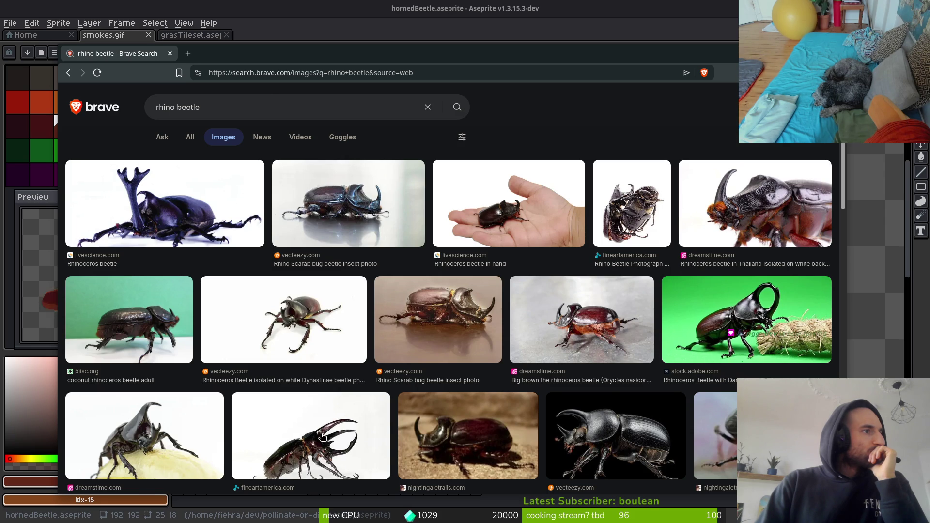
scroll(322, 440, down, 2)
scroll(181, 393, down, 4)
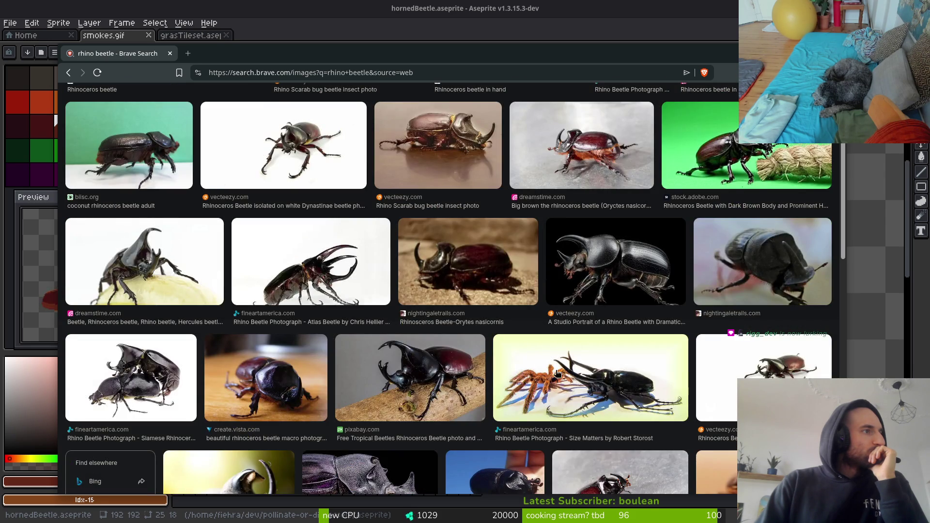
scroll(652, 375, down, 4)
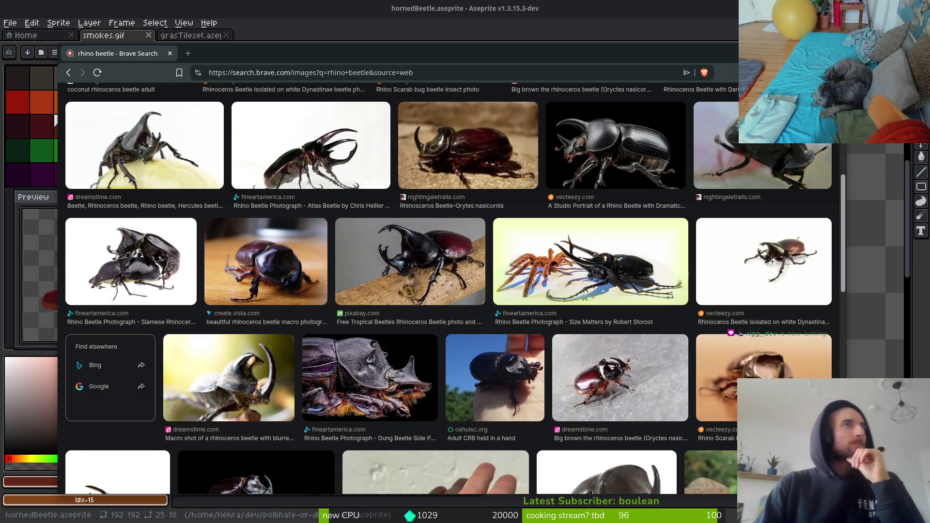
Back in Aseprite, paint looping lighter brown bands across the beetle's shell.
key(alt+Tab)
scroll(625, 305, up, 5)
mouse_move(508, 224)
mouse_down()
mouse_move(760, 238)
mouse_move(515, 304)
mouse_move(498, 239)
mouse_move(479, 276)
mouse_move(615, 251)
mouse_move(594, 247)
mouse_up()
Add lighter red-brown pixels along the shell's shading bands and darken a stray orange pixel.
mouse_move(508, 257)
mouse_down()
mouse_move(519, 244)
mouse_move(517, 256)
mouse_up()
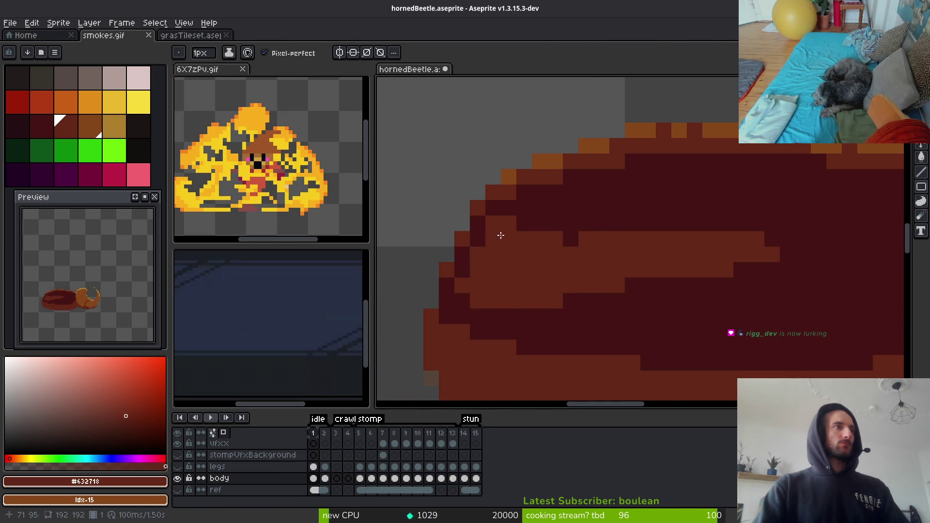
drag(504, 214, 650, 240)
alt+right_click(565, 218)
click(494, 220)
right_click(541, 239)
Darken another orange shell pixel and test one front pixel both light and dark.
scroll(823, 301, down, 4)
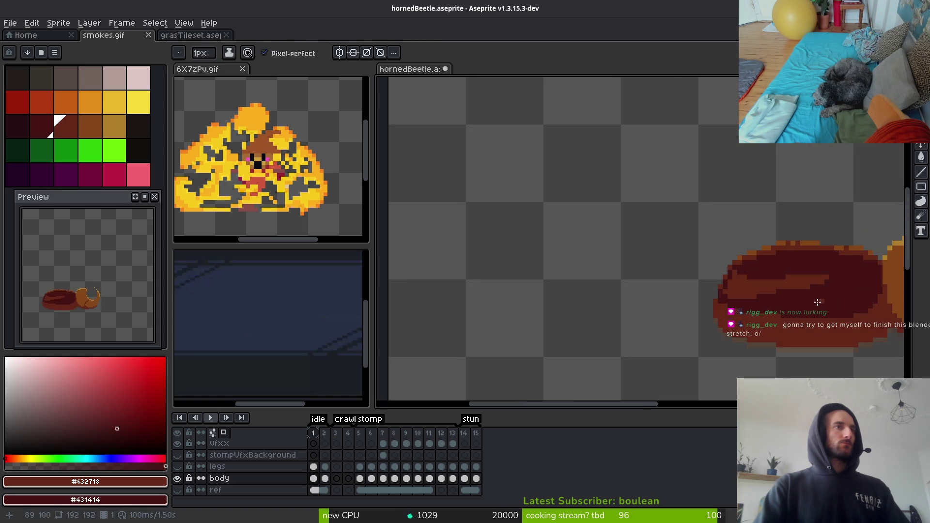
scroll(823, 301, down, 2)
scroll(775, 296, up, 5)
right_click(580, 309)
scroll(459, 241, left, 3)
click(451, 229)
right_click(451, 229)
Extend the light brown highlight band across the shell and darken the pixels beside it.
click(466, 198)
click(450, 229)
right_click(504, 272)
right_click(465, 198)
click(451, 261)
mouse_move(482, 275)
mouse_down()
mouse_move(500, 274)
mouse_move(468, 278)
mouse_up()
Refine the highlight band's edges by lightening its end and darkening stray edge pixels.
right_click(533, 278)
click(583, 271)
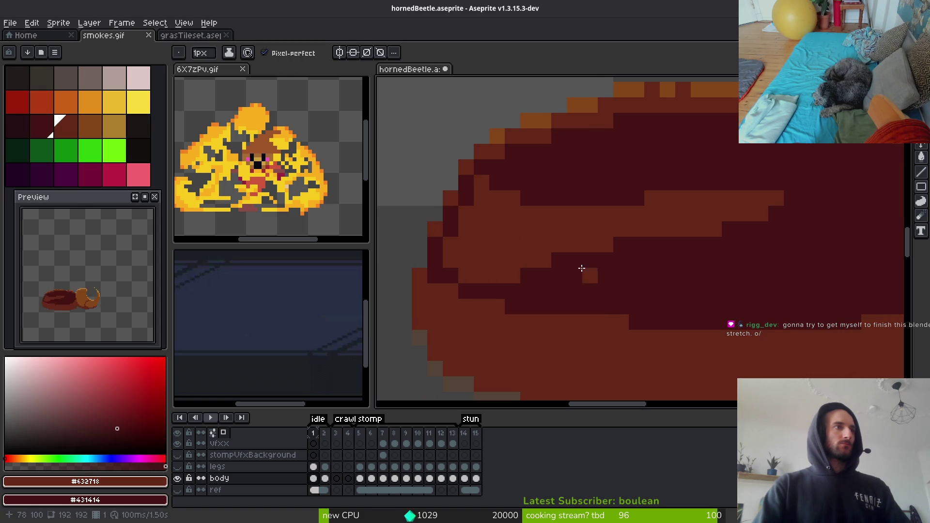
click(544, 281)
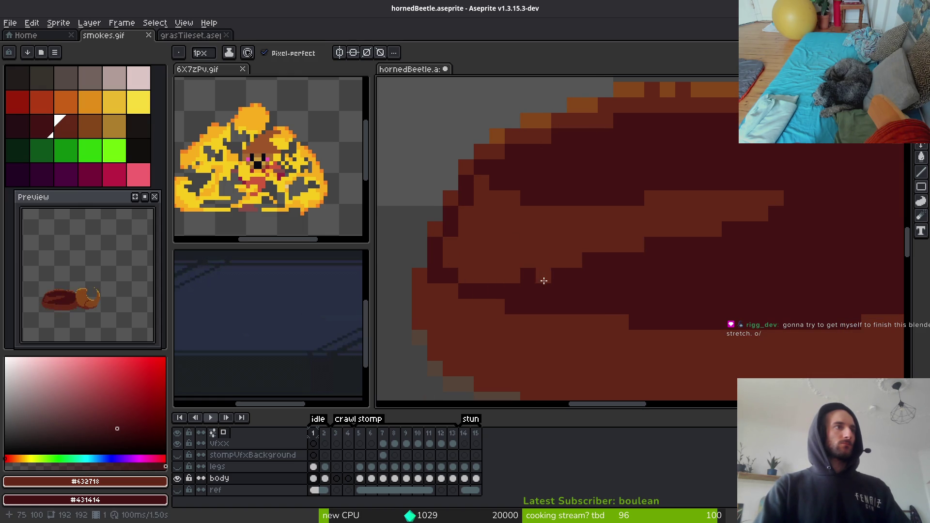
right_click(575, 262)
click(653, 247)
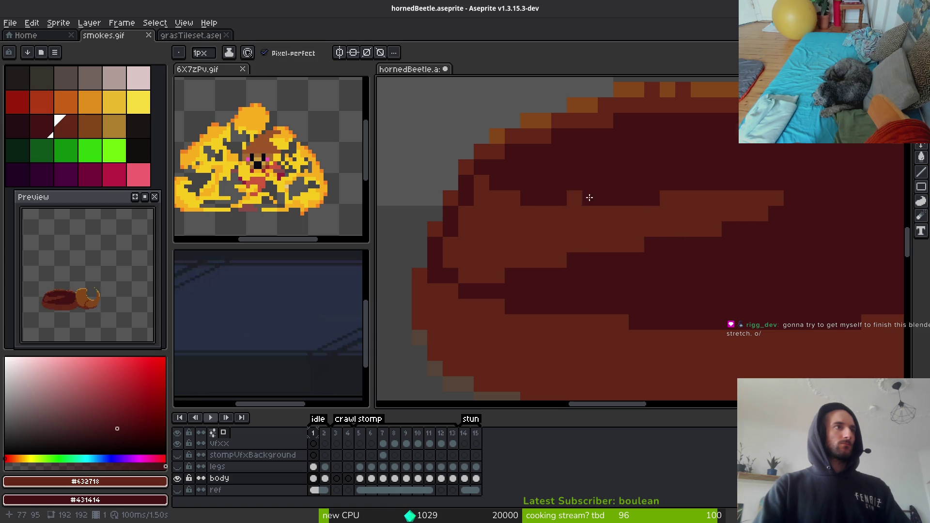
Paint a dark red #431414 stroke across the front of the shell.
scroll(582, 197, down, 4)
drag(652, 272, 588, 272)
scroll(565, 239, up, 5)
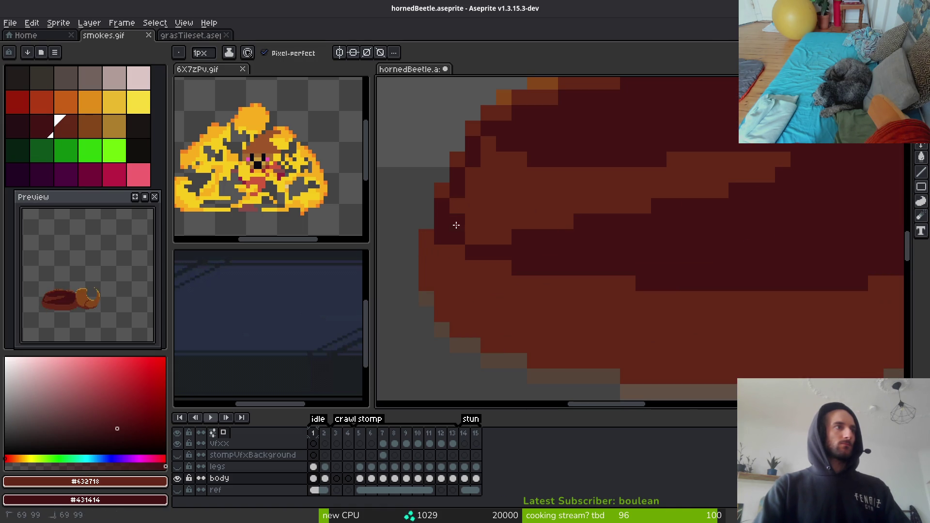
drag(455, 225, 493, 243)
scroll(603, 249, down, 2)
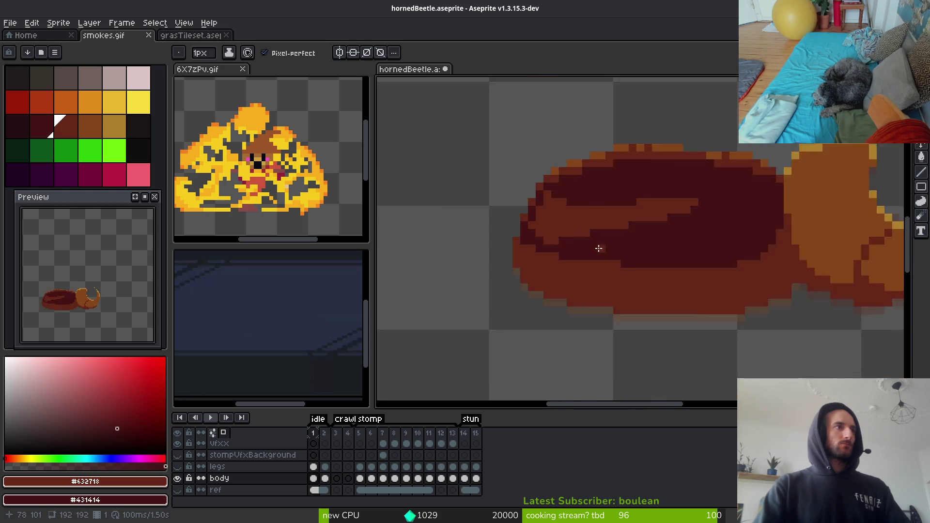
scroll(534, 235, up, 2)
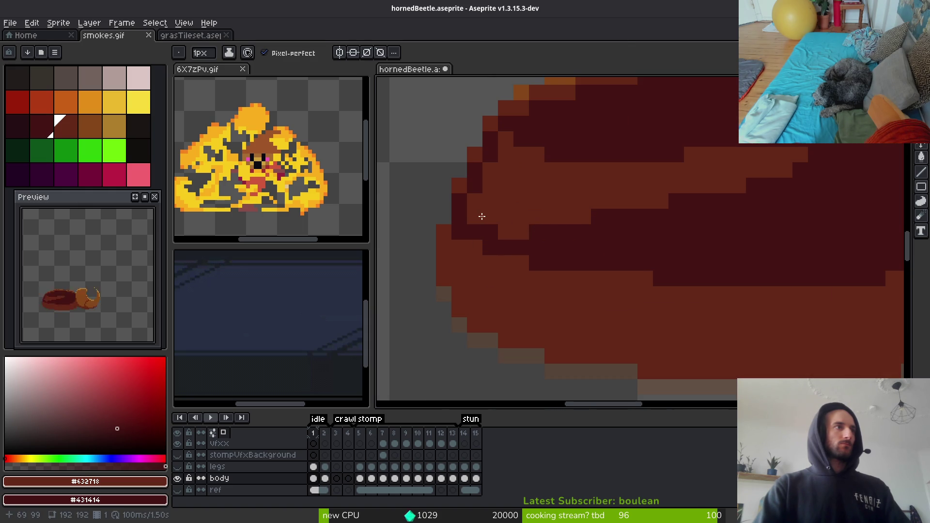
Lighten the dark pixels at the shell's front and zoom in and out to check the bands.
click(467, 207)
drag(468, 206, 490, 250)
scroll(524, 255, down, 3)
scroll(435, 210, up, 2)
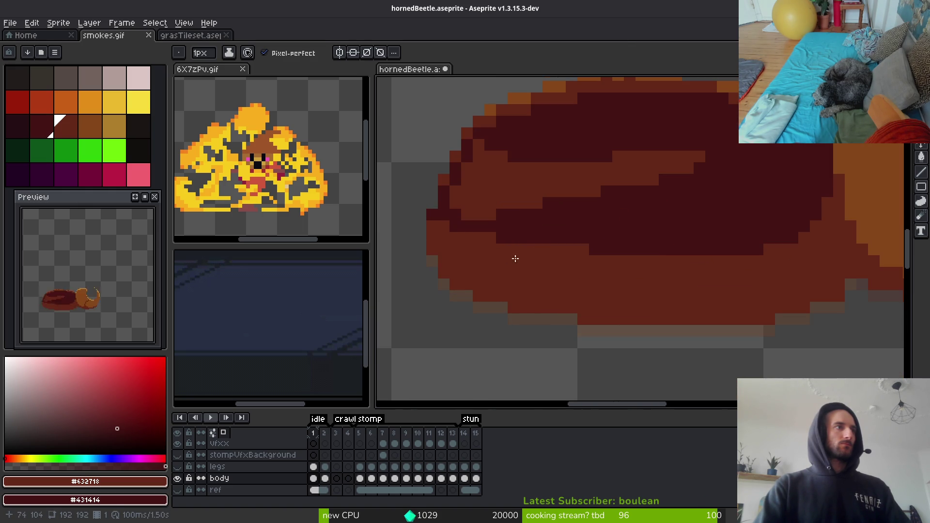
scroll(496, 254, down, 2)
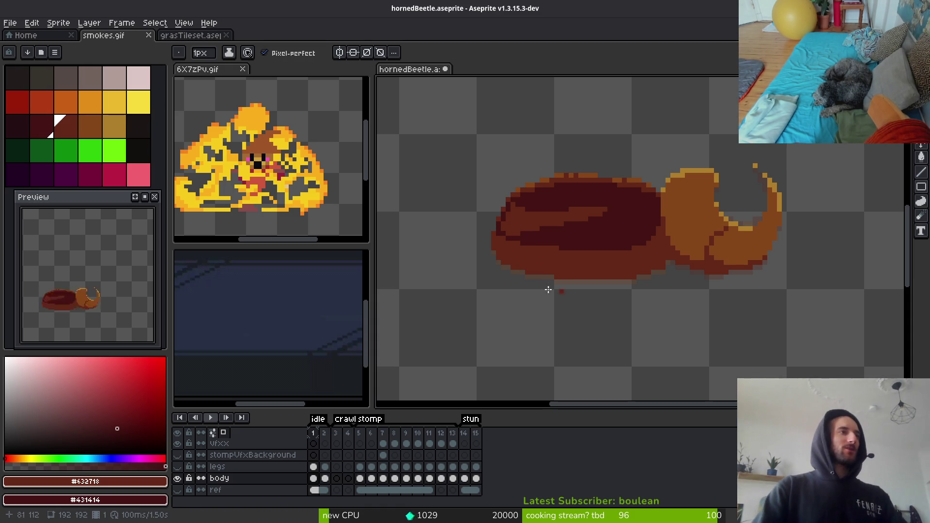
scroll(650, 263, up, 2)
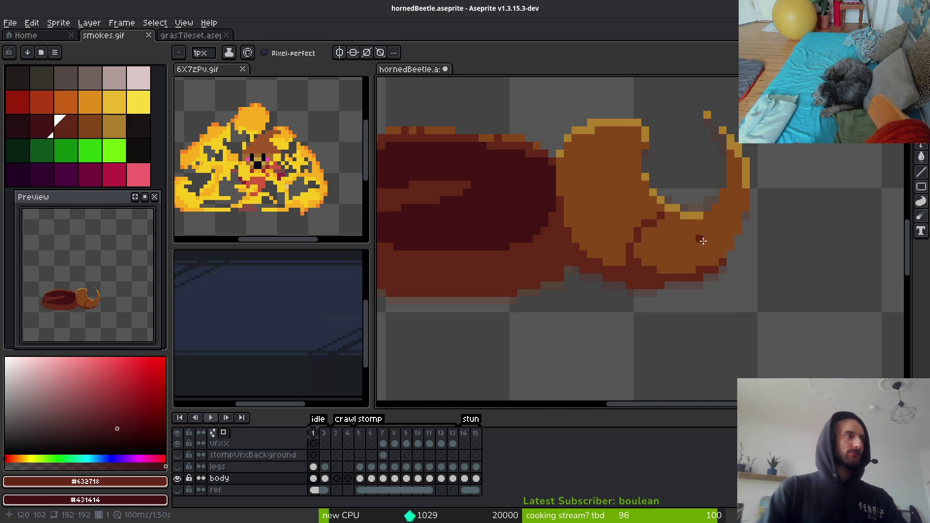
scroll(702, 240, down, 3)
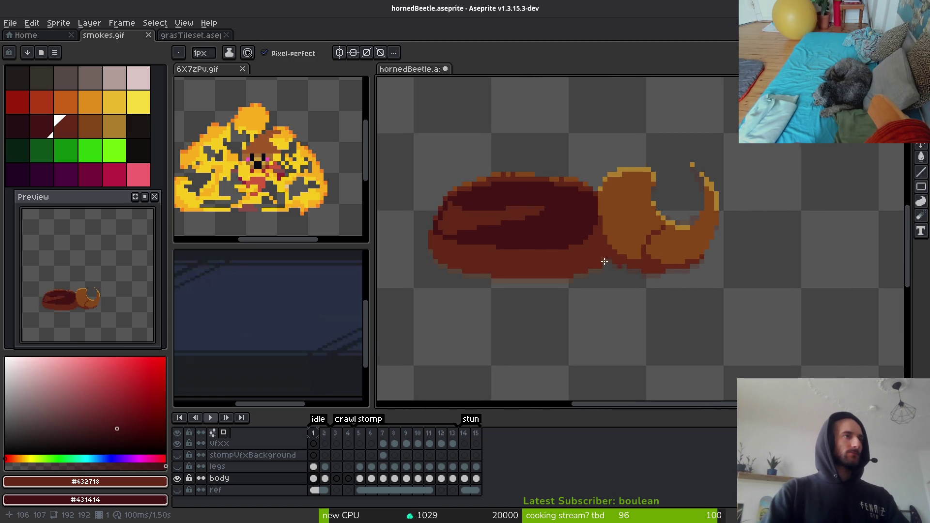
scroll(627, 265, down, 1)
scroll(660, 263, up, 3)
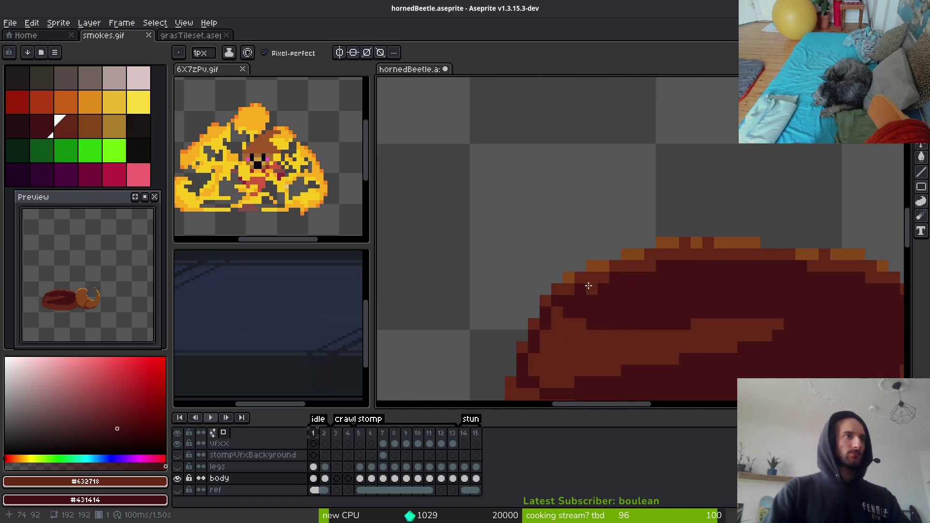
Paint Bucket fill the orange top-edge pixels of the shell with dark red.
key(g)
click(648, 253)
mouse_move(649, 252)
mouse_down()
mouse_move(692, 242)
mouse_move(759, 247)
mouse_up()
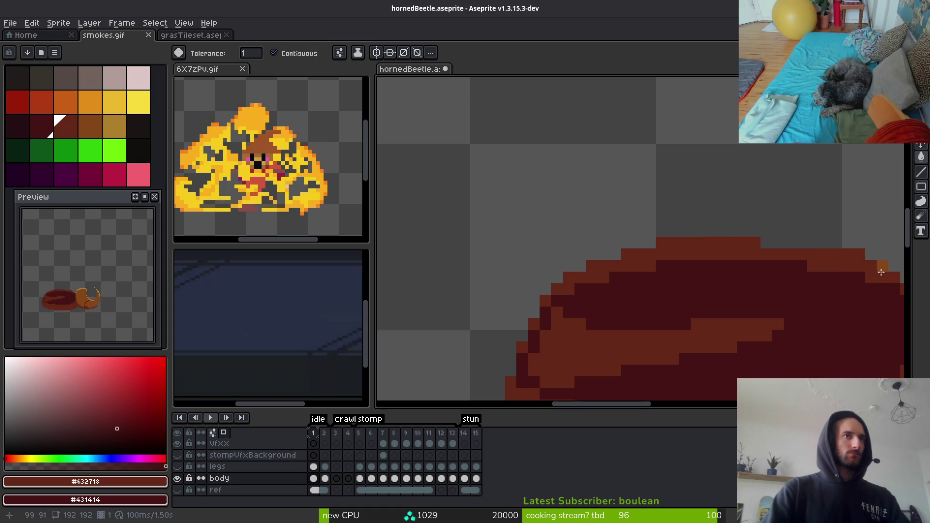
drag(799, 302, 653, 303)
Pick #431414 and pencil over the remaining lighter edge pixels in dark red.
alt+click(441, 294)
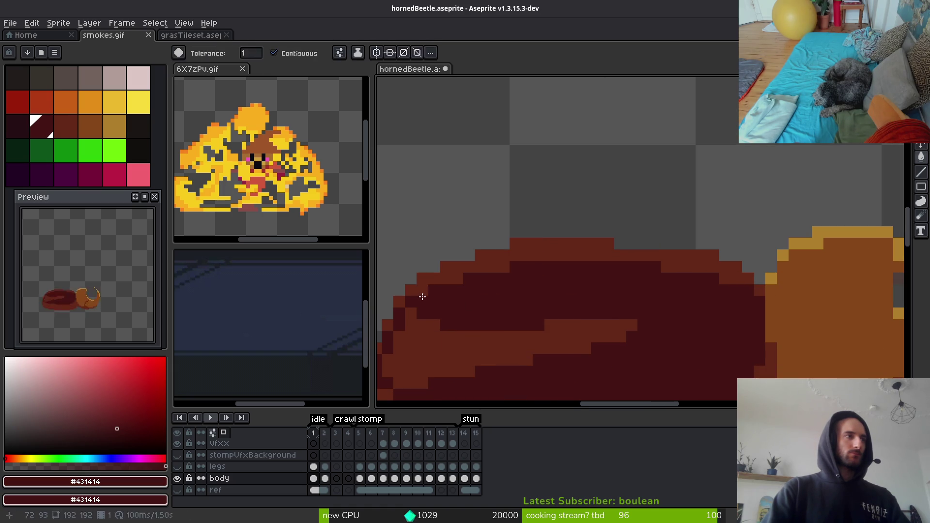
key(f)
mouse_move(452, 281)
mouse_down()
mouse_move(469, 271)
mouse_move(582, 262)
mouse_move(544, 269)
mouse_move(645, 264)
mouse_move(650, 280)
mouse_up()
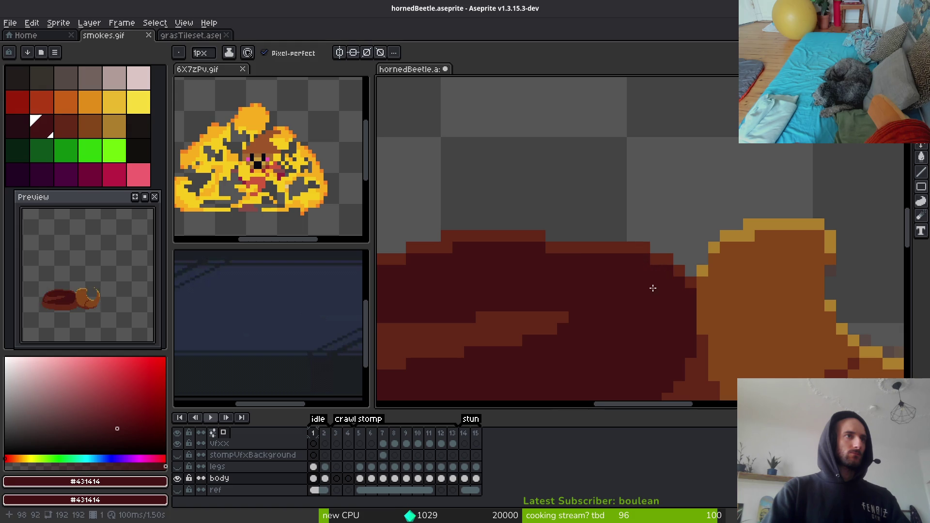
scroll(642, 313, down, 3)
scroll(643, 313, up, 4)
Eyedrop the lighter red #632718 and add accent pixels along the shell's top edge.
key(alt)
alt+click(679, 223)
drag(690, 241, 723, 253)
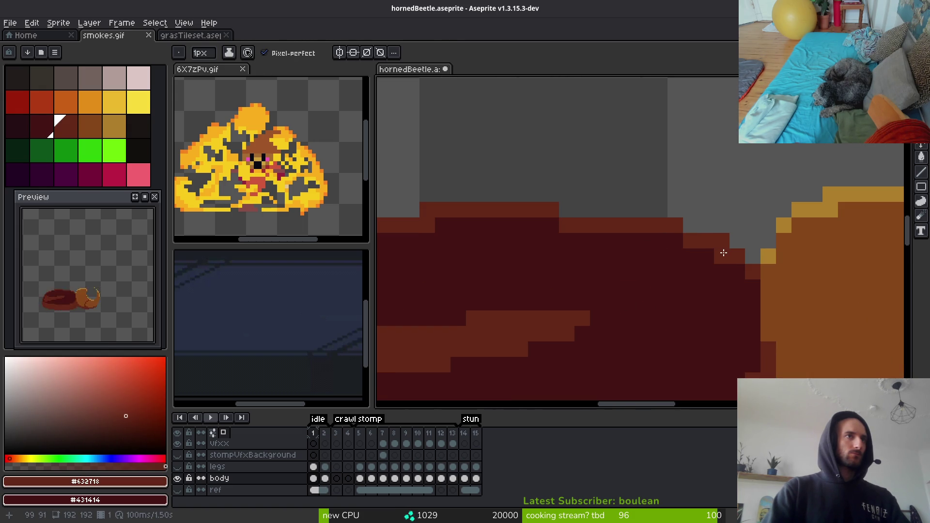
click(667, 238)
drag(550, 226, 538, 227)
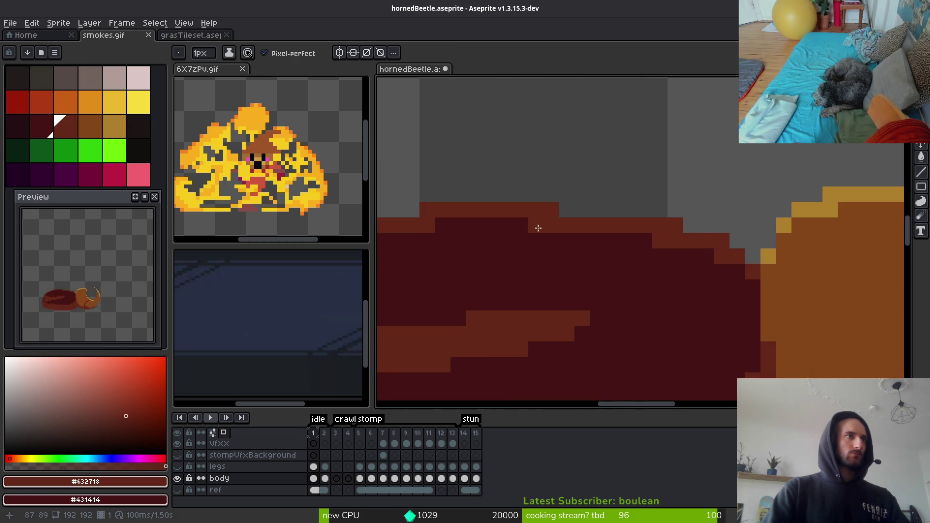
scroll(571, 254, down, 5)
scroll(598, 293, up, 5)
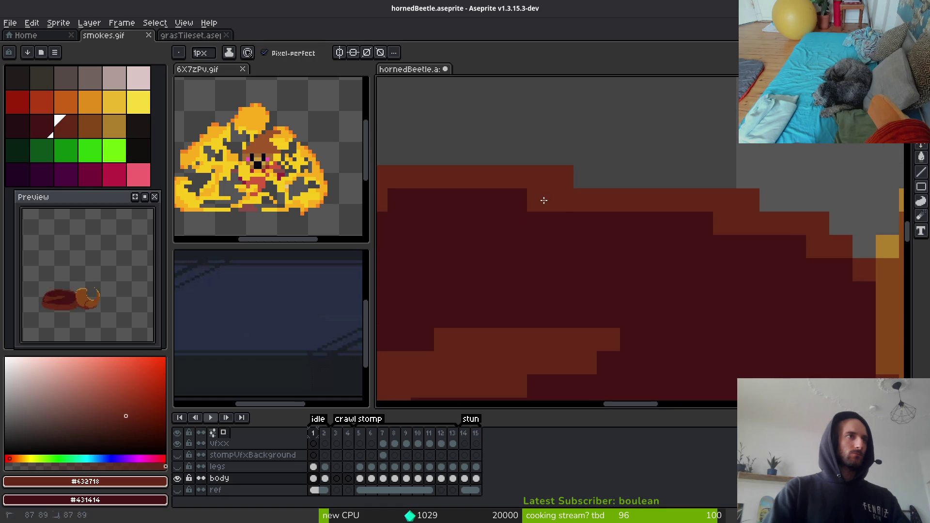
scroll(705, 248, up, 2)
Re-pick #431414 and paint a couple of dark red pixels on the shell edge.
alt+click(615, 228)
click(596, 216)
scroll(752, 288, down, 3)
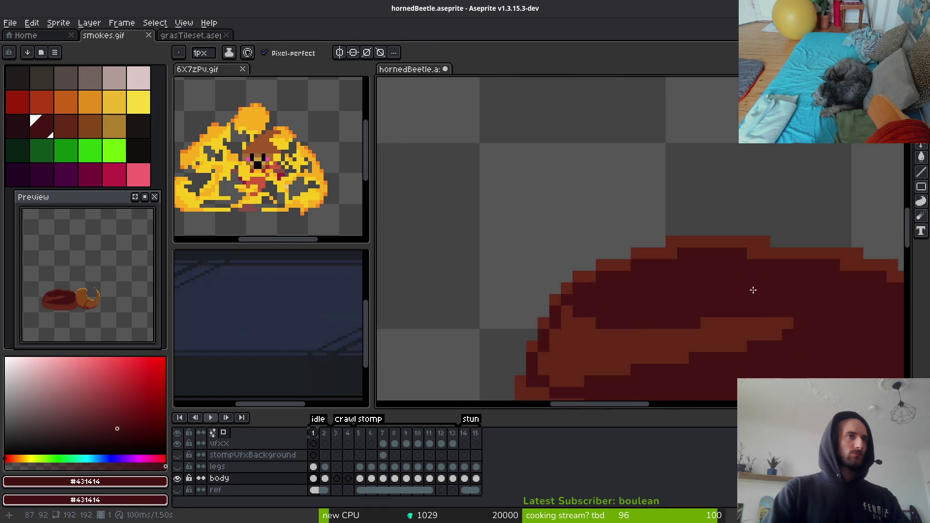
scroll(746, 309, down, 3)
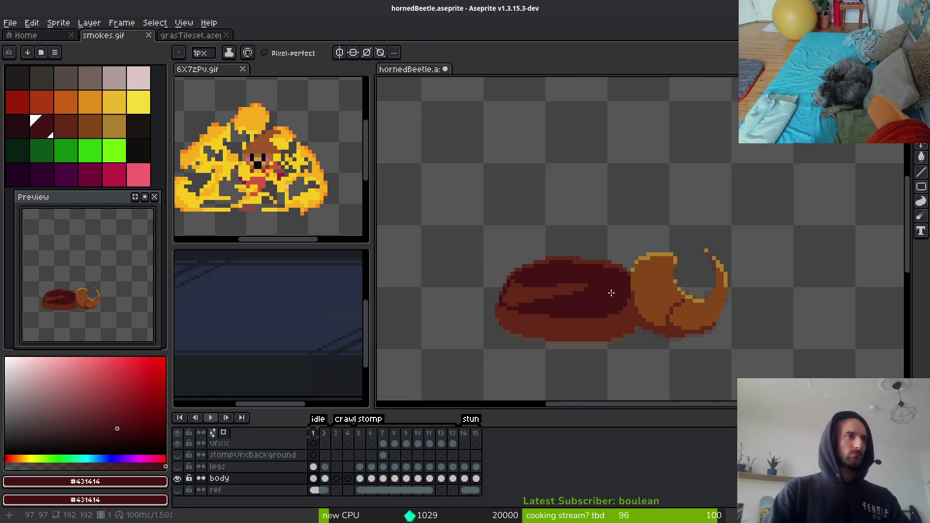
scroll(584, 222, up, 5)
click(662, 269)
Select the Eraser and save the beetle sprite with Ctrl+S.
key(e)
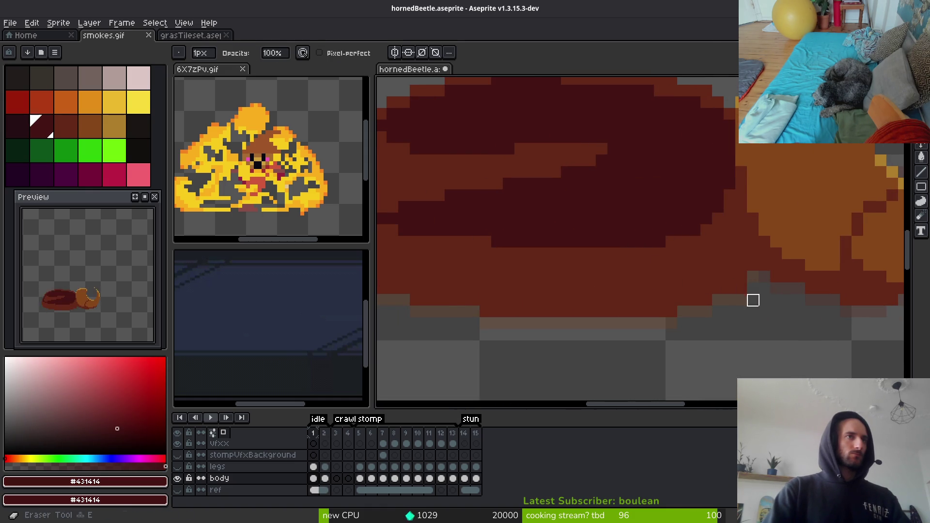
scroll(785, 327, down, 3)
key(ctrl+s)
scroll(698, 315, up, 5)
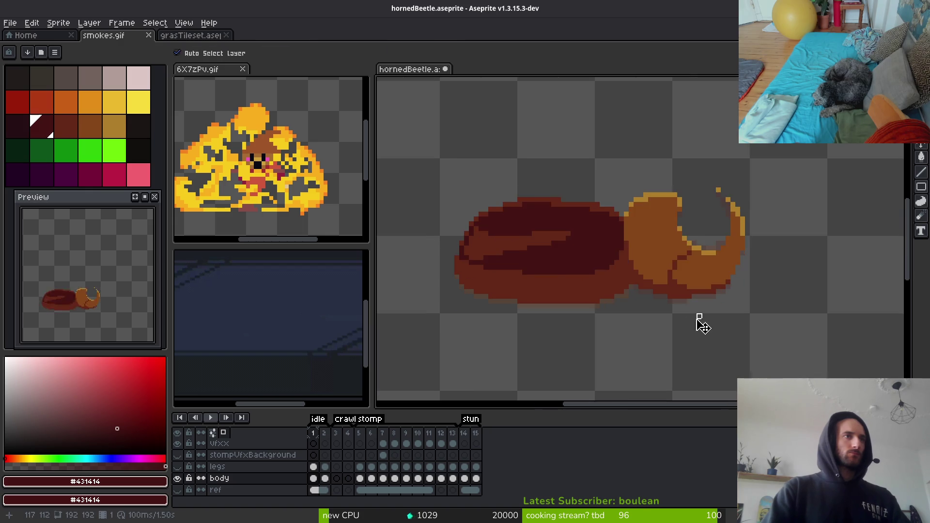
Eyedrop #632718 from the sprite and return to the pencil.
scroll(629, 295, down, 3)
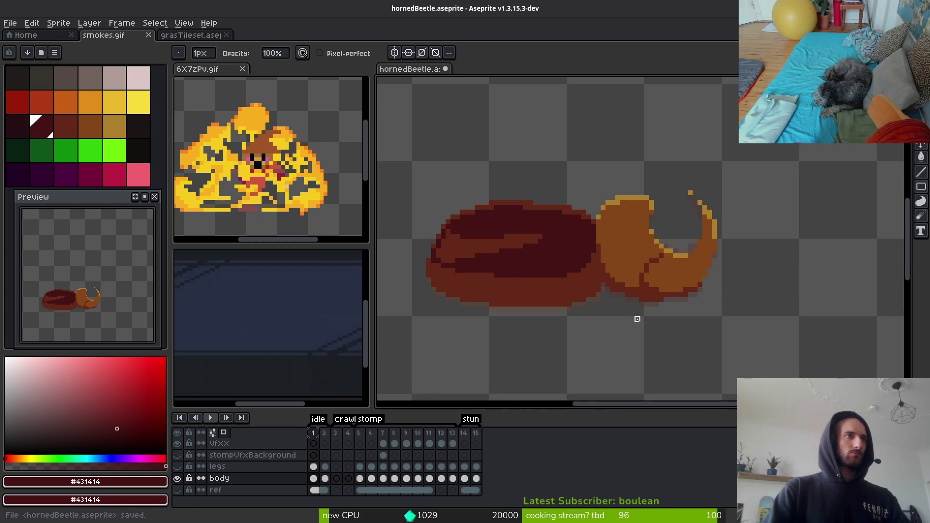
scroll(625, 295, up, 3)
alt+click(619, 295)
key(b)
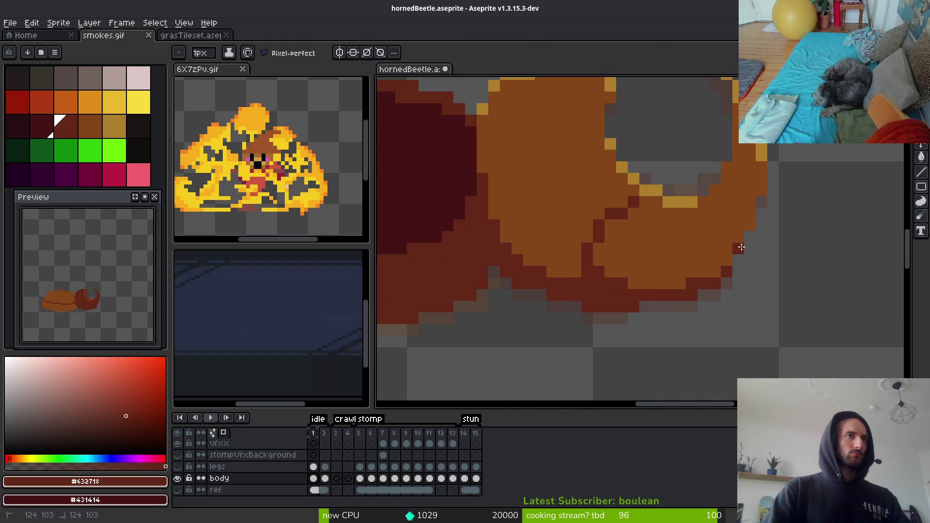
scroll(775, 242, down, 4)
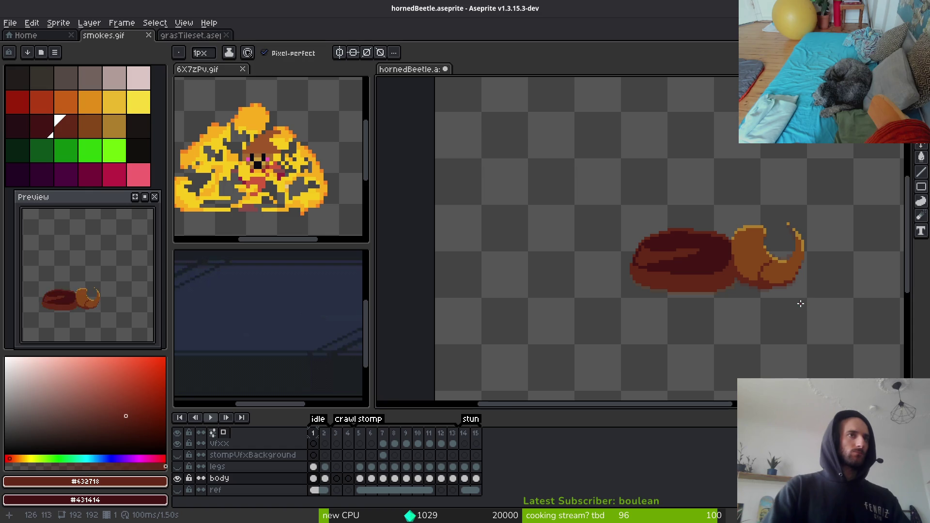
scroll(801, 283, up, 3)
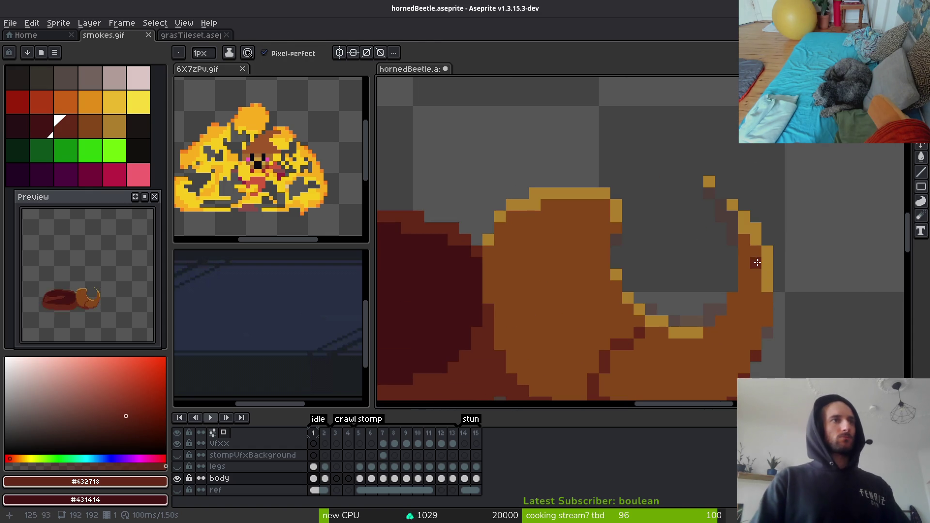
Sample the horn's golden outline colour and touch up pixels at the horn tip.
alt+click(757, 262)
scroll(722, 275, up, 2)
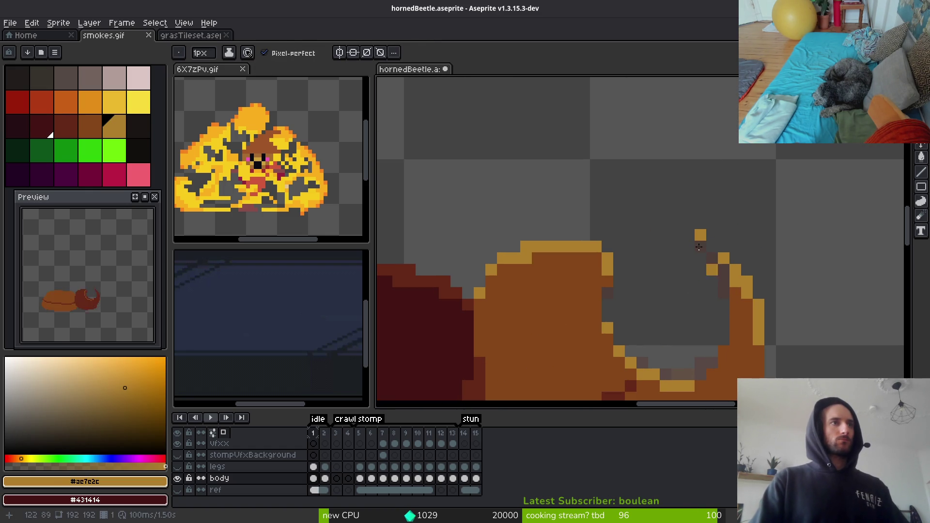
alt+click(742, 305)
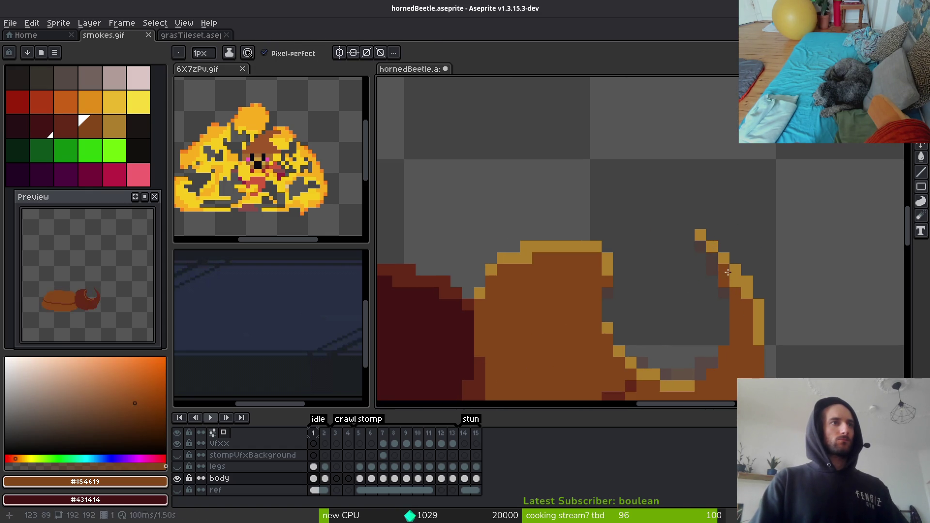
scroll(735, 301, down, 3)
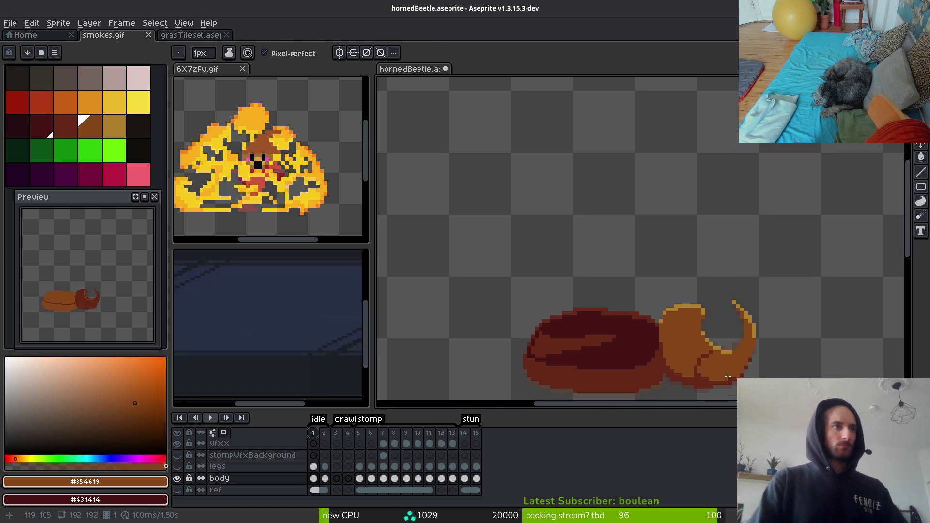
scroll(736, 311, up, 4)
alt+click(751, 328)
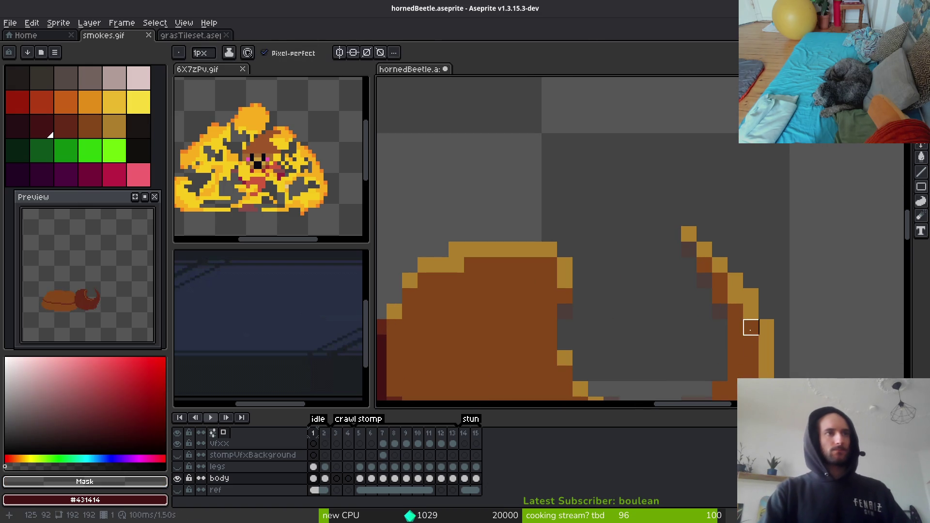
alt+click(754, 310)
Sample the horn's brown, then undo the unwanted pencil stroke on the horn.
scroll(754, 349, down, 3)
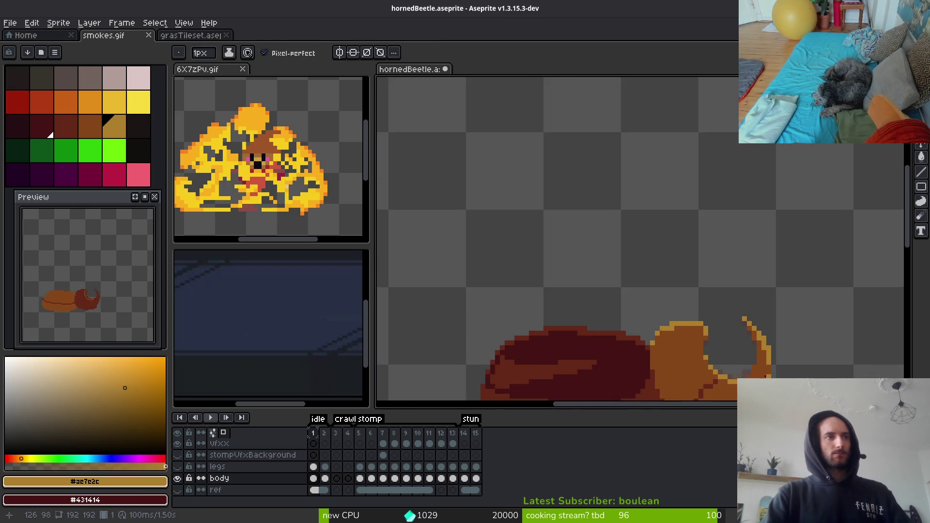
scroll(754, 349, up, 3)
alt+click(734, 257)
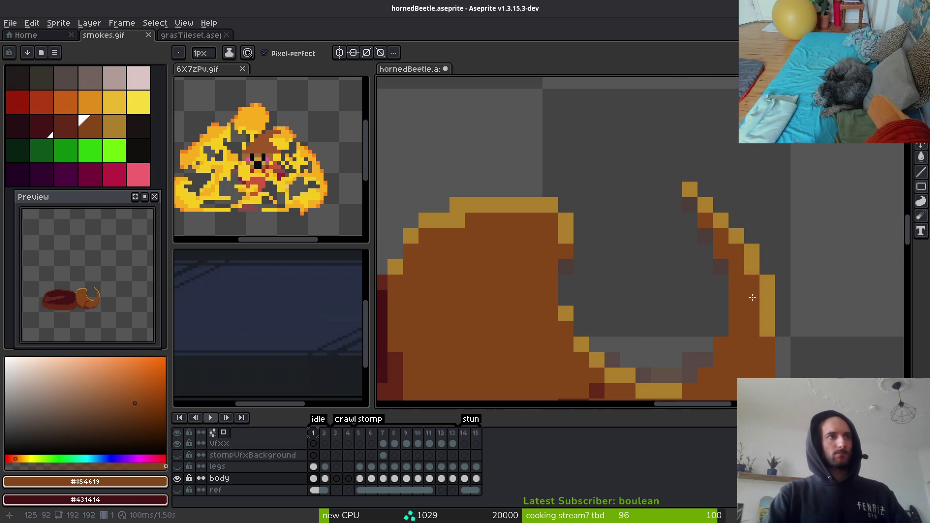
scroll(753, 351, down, 3)
scroll(767, 350, up, 3)
key(ctrl+z)
scroll(775, 334, down, 2)
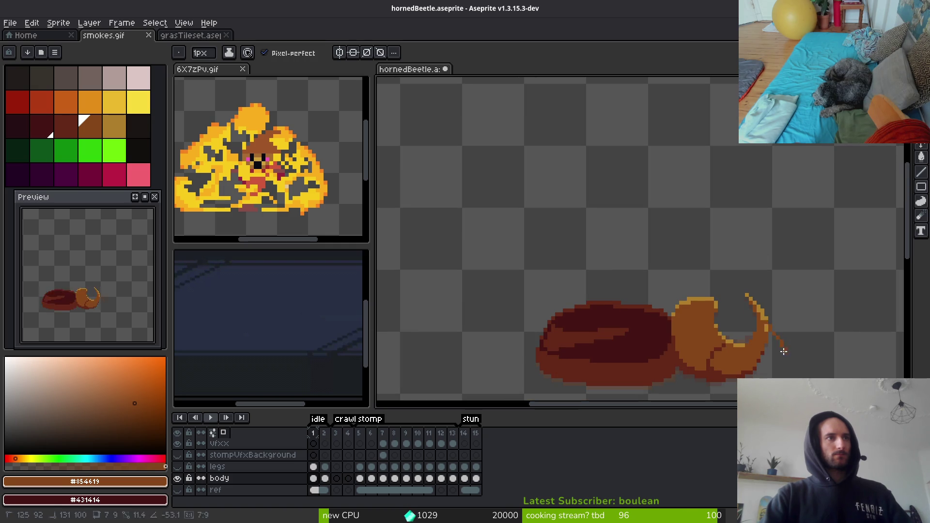
scroll(794, 358, down, 2)
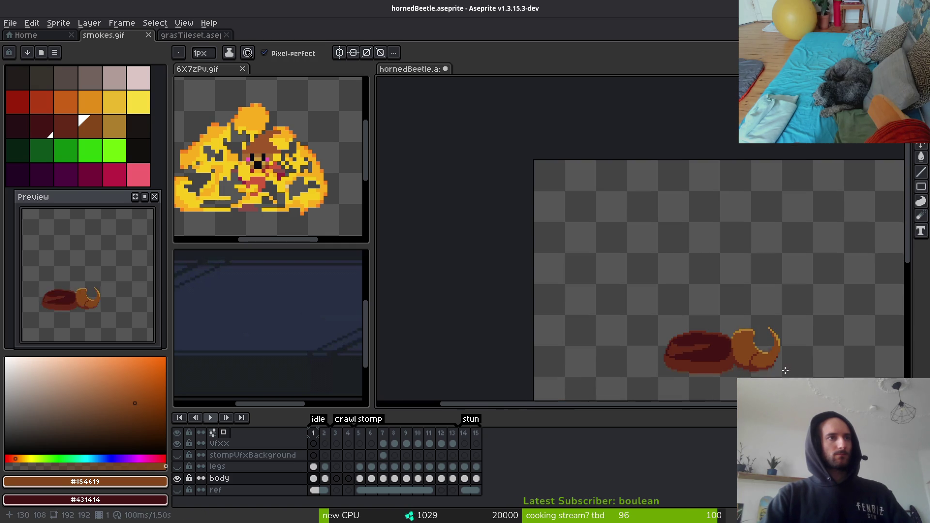
scroll(750, 346, up, 2)
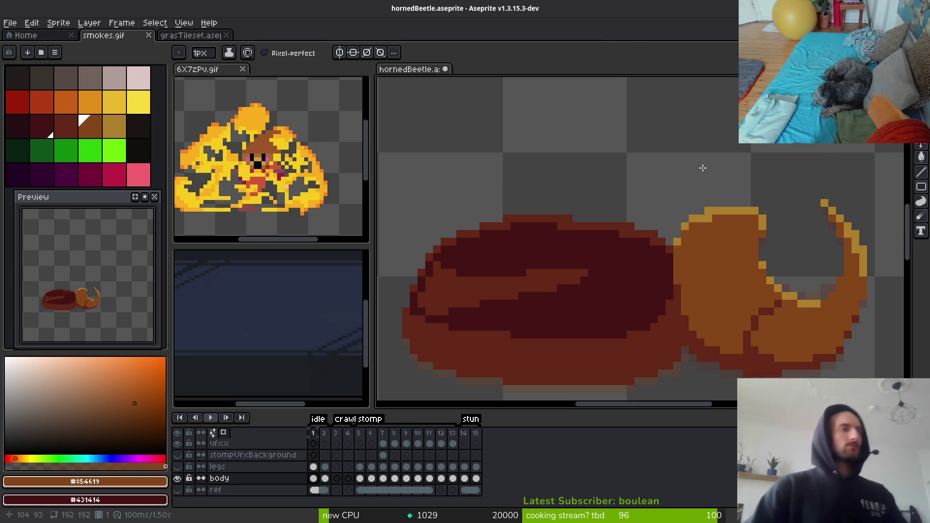
scroll(817, 348, down, 4)
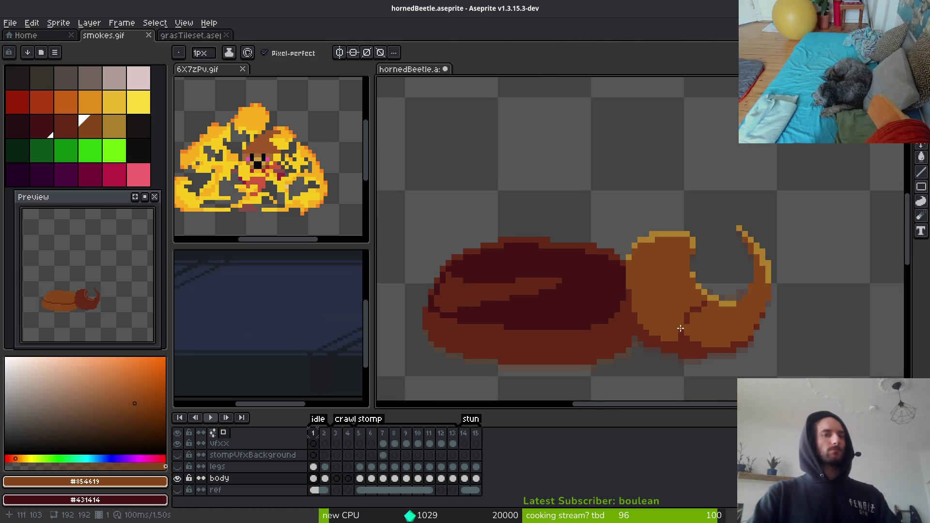
scroll(679, 277, down, 1)
scroll(678, 277, up, 4)
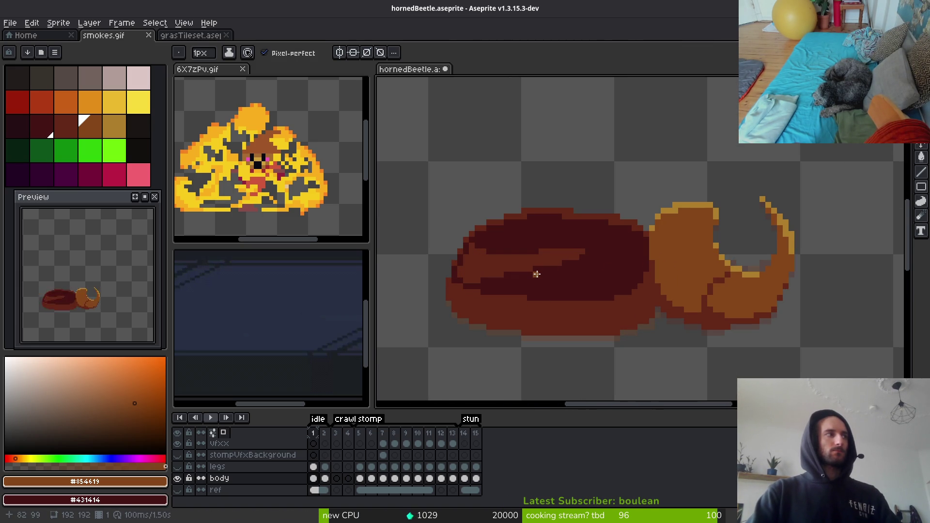
scroll(602, 283, up, 4)
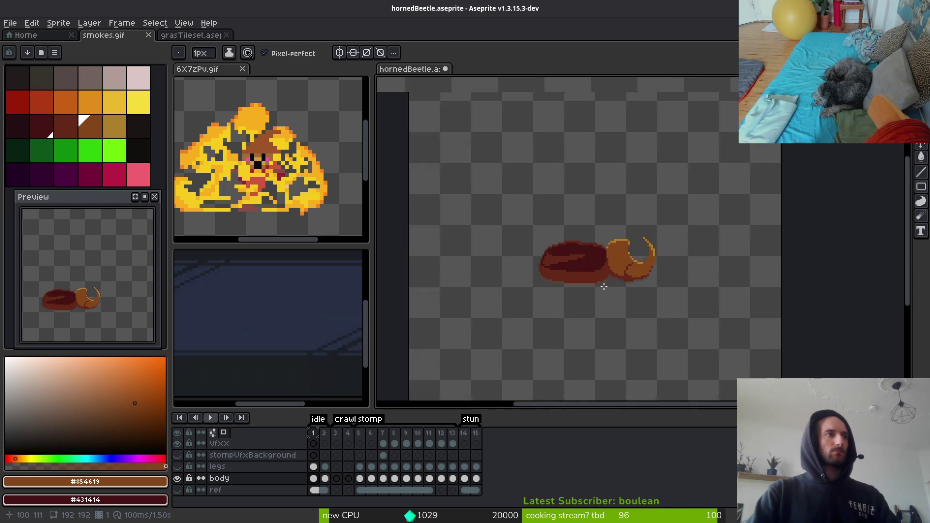
Eyedrop #431414 and darken the light pixels along the shell's top edge.
scroll(583, 245, up, 2)
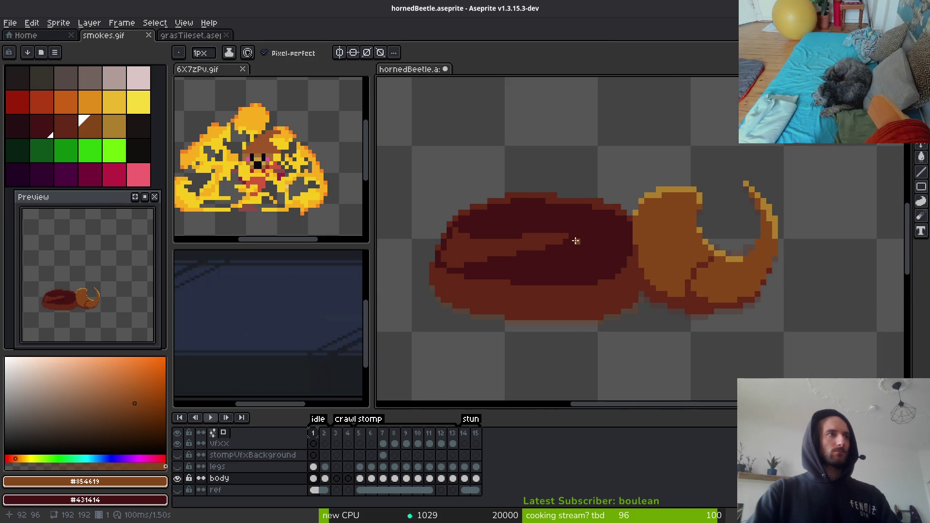
scroll(551, 211, up, 2)
alt+click(552, 191)
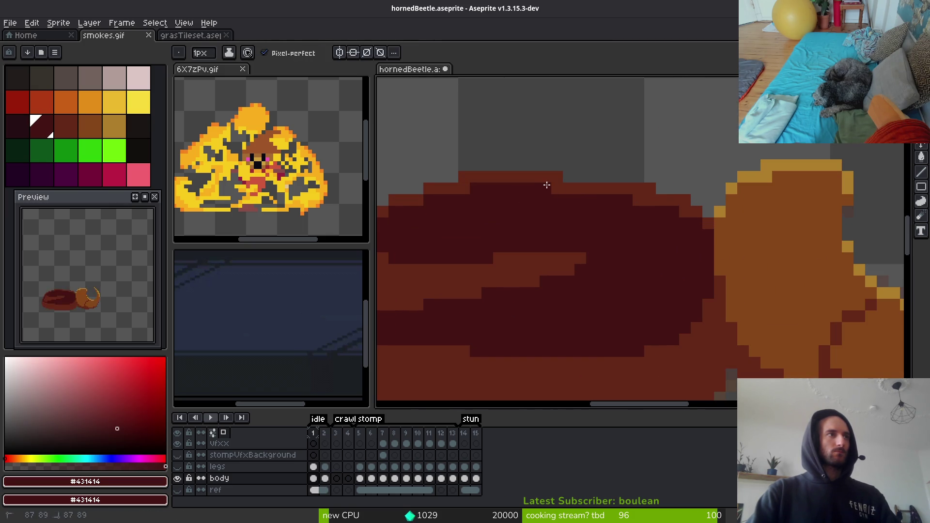
drag(634, 201, 675, 209)
scroll(660, 228, down, 2)
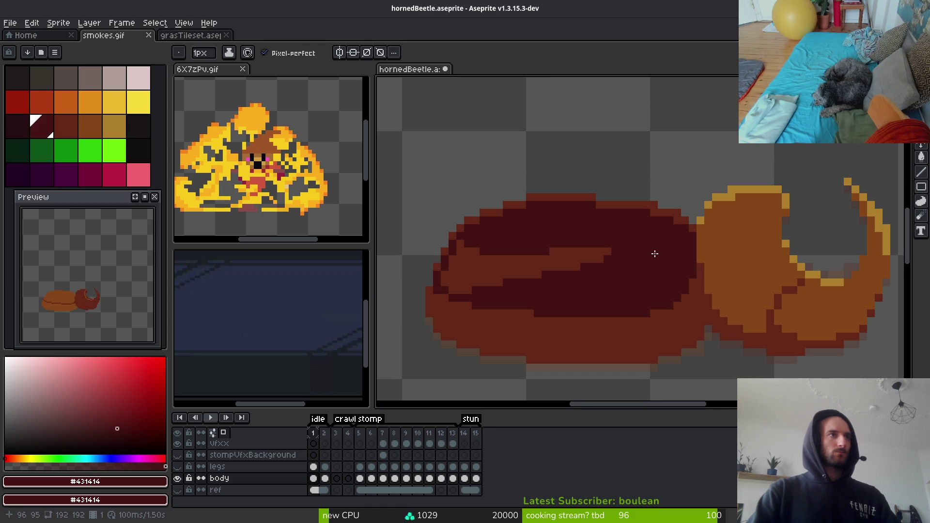
scroll(656, 253, down, 2)
Select #632718 and draw a dark red shading line diagonally across the shell.
key(])
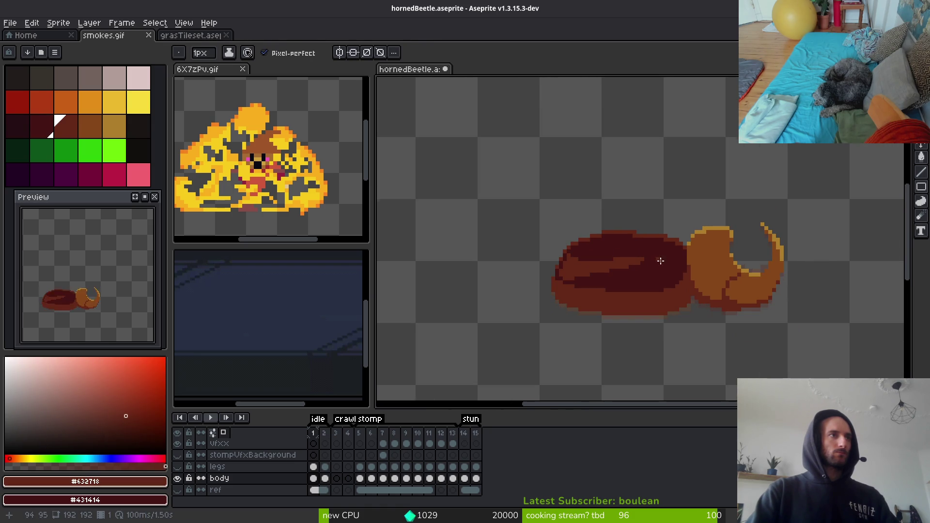
scroll(708, 291, up, 1)
drag(708, 291, 650, 283)
key(i)
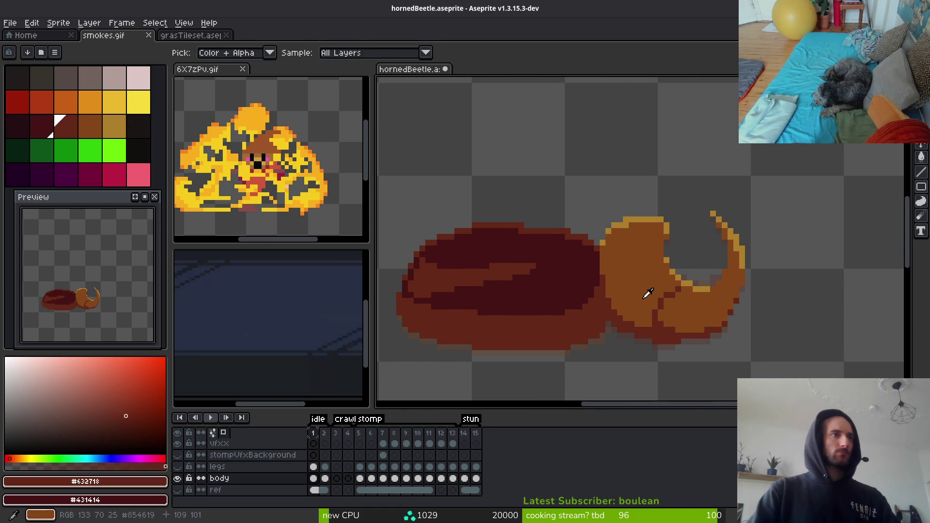
click(648, 293)
scroll(653, 258, up, 1)
click(685, 323)
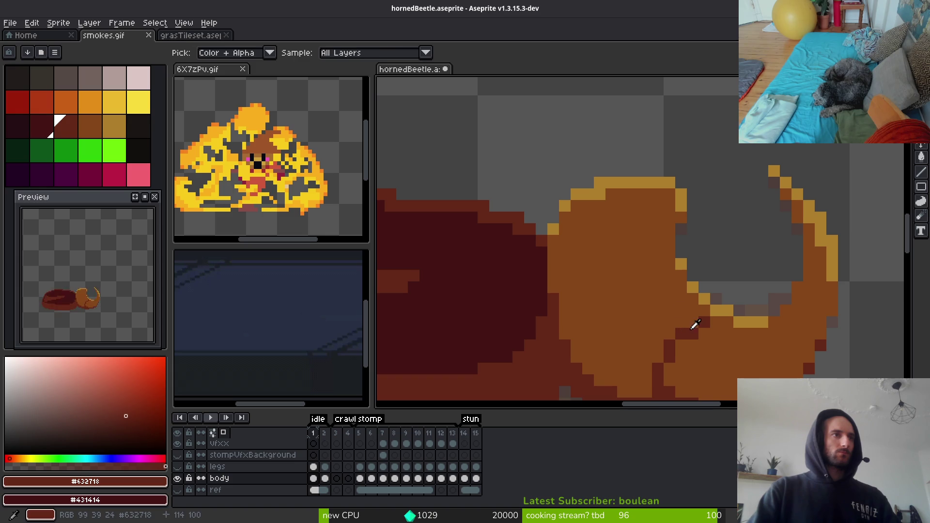
key(b)
mouse_move(652, 227)
mouse_down()
mouse_move(591, 245)
mouse_move(562, 296)
mouse_move(596, 247)
mouse_move(575, 272)
mouse_move(574, 253)
mouse_move(606, 231)
mouse_move(587, 240)
mouse_move(623, 240)
mouse_move(594, 267)
mouse_move(577, 339)
mouse_move(565, 298)
mouse_move(594, 317)
mouse_up()
Shade the inner edge of the brown head with a dark red line toward the horn base.
scroll(619, 241, down, 2)
scroll(622, 288, down, 5)
scroll(693, 247, up, 4)
scroll(684, 237, up, 2)
mouse_move(701, 250)
mouse_down()
mouse_move(678, 297)
mouse_move(671, 350)
mouse_move(702, 264)
mouse_move(676, 356)
mouse_move(671, 321)
mouse_move(666, 388)
mouse_up()
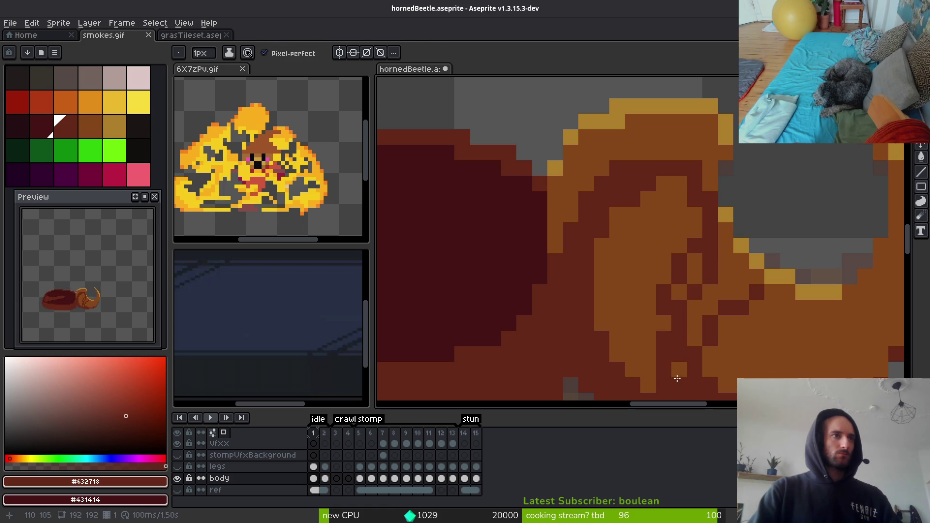
alt+click(683, 349)
Fill four brown head areas dark red, undo the horn strokes, and save the file.
key(g)
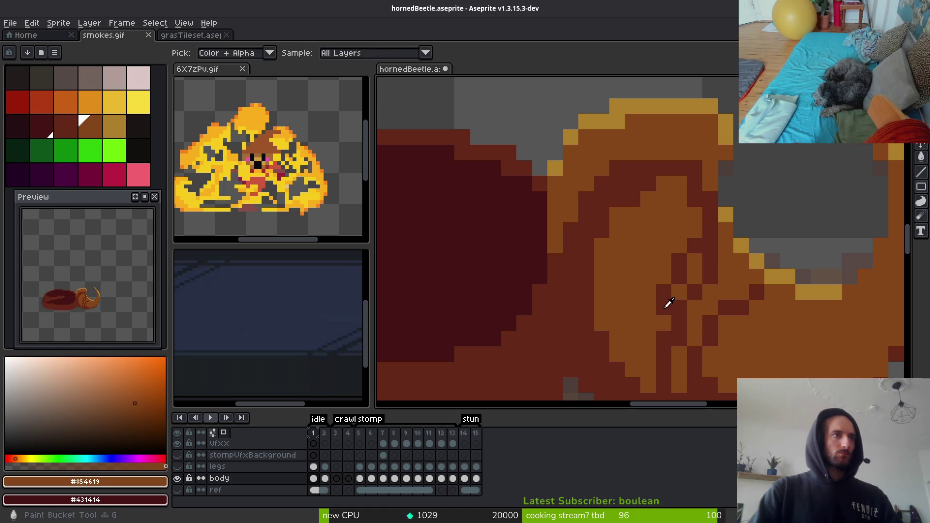
alt+click(671, 307)
click(621, 260)
click(693, 261)
click(680, 291)
scroll(697, 293, down, 8)
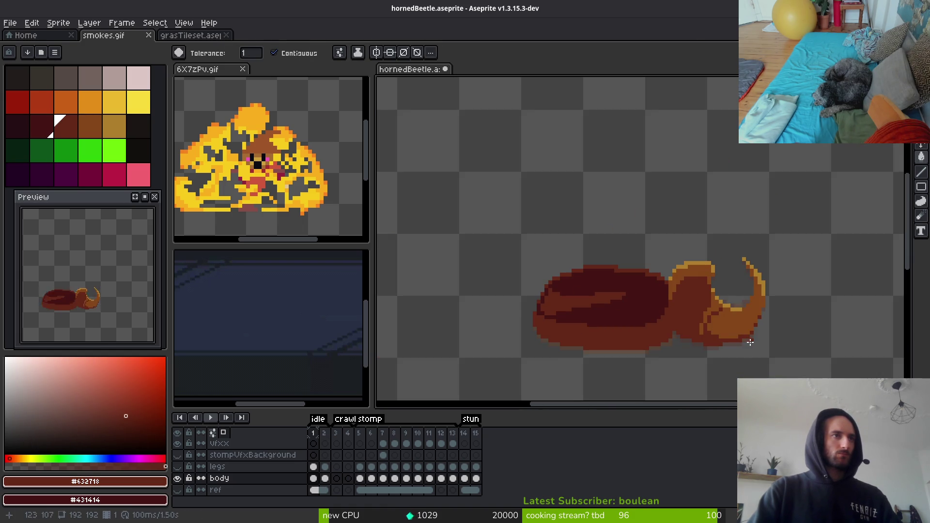
scroll(693, 361, up, 3)
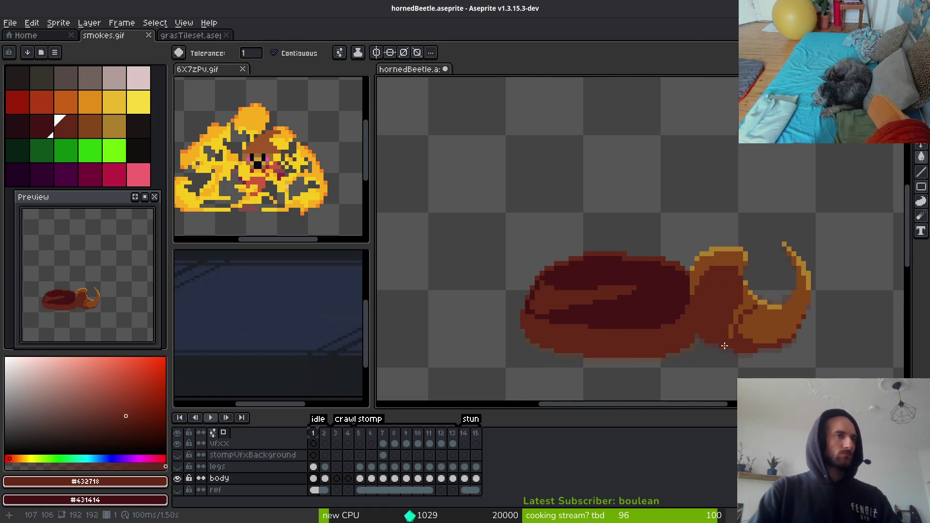
key(ctrl+z)
key(ctrl+z)
key(ctrl+z)
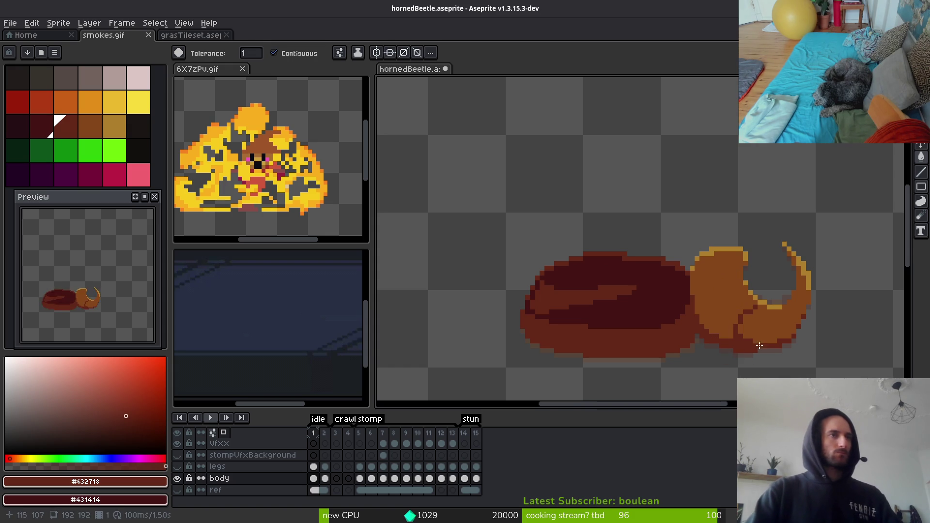
key(ctrl+s)
Try a dark red fill on the lower horn, revert it, and pencil one dark head pixel instead.
scroll(659, 291, down, 2)
scroll(649, 287, up, 2)
scroll(649, 287, up, 3)
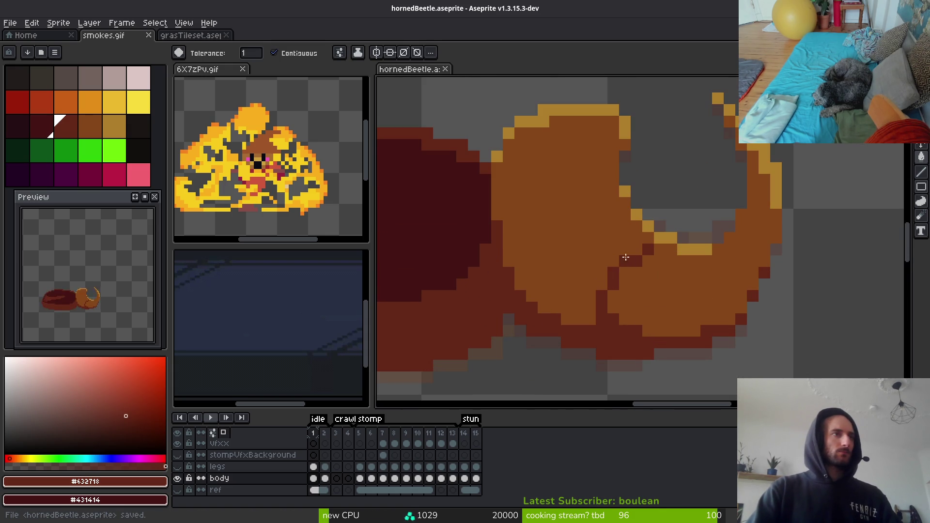
click(602, 285)
key(ctrl+z)
key(f)
click(602, 285)
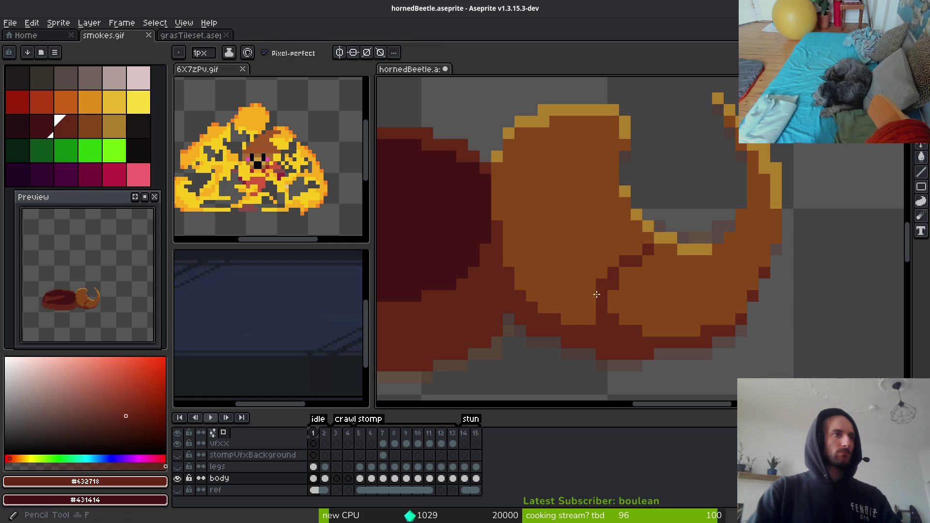
Add another dark red head pixel, save hornedBeetle.aseprite, and copy the second animation frame.
scroll(662, 350, down, 4)
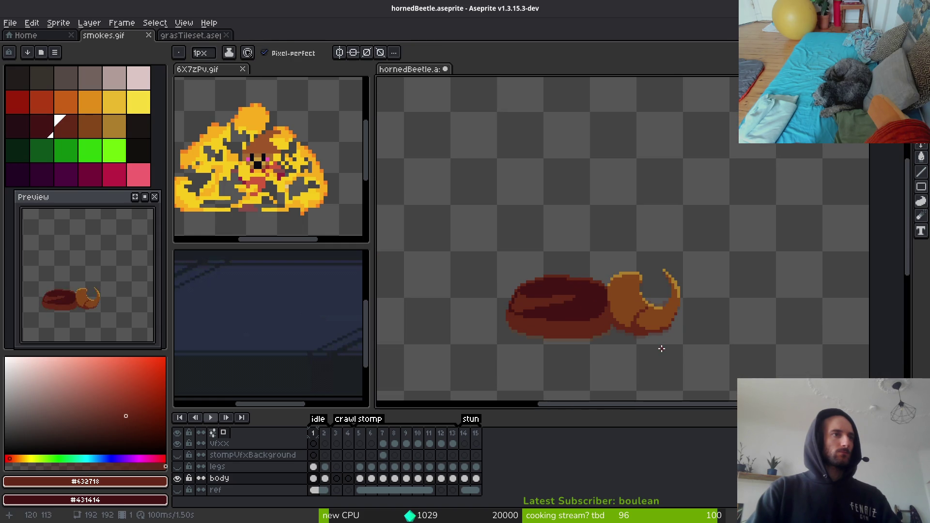
scroll(663, 349, up, 3)
click(656, 308)
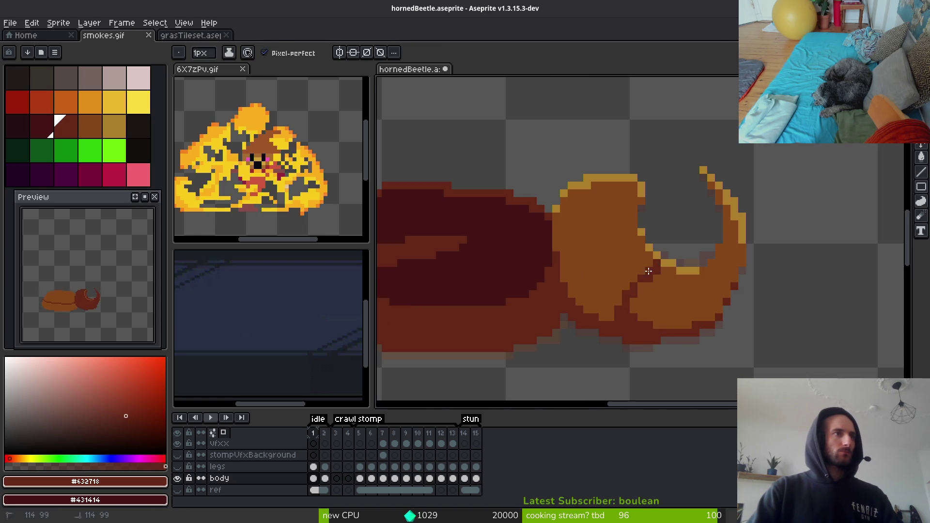
scroll(686, 322, down, 2)
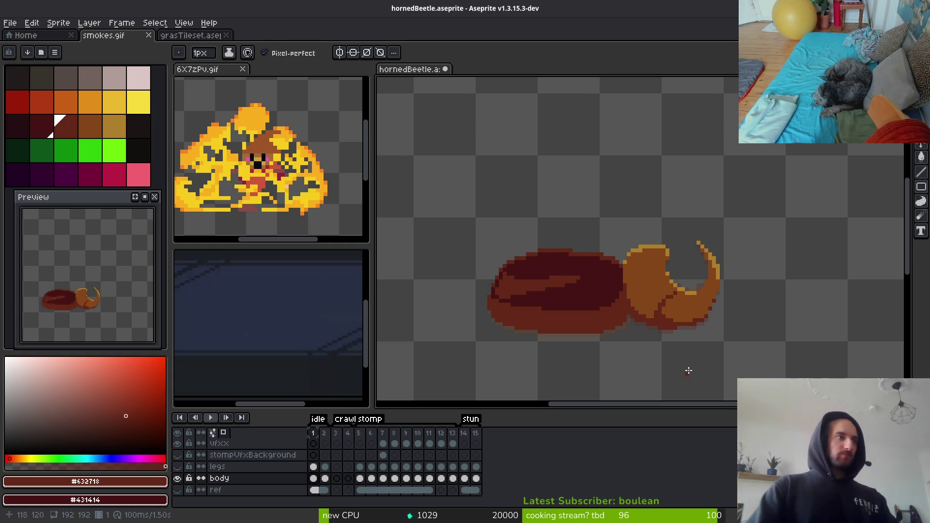
key(ctrl+s)
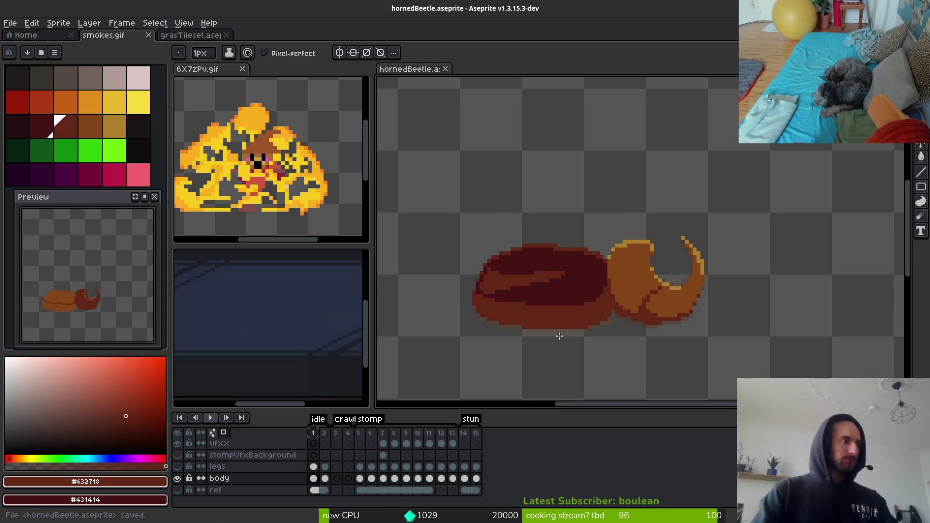
click(313, 479)
key(ctrl+c)
click(325, 478)
Show the legs layer on its first frame and choose bright green.
key(ctrl+v)
click(313, 467)
click(177, 467)
scroll(581, 308, up, 4)
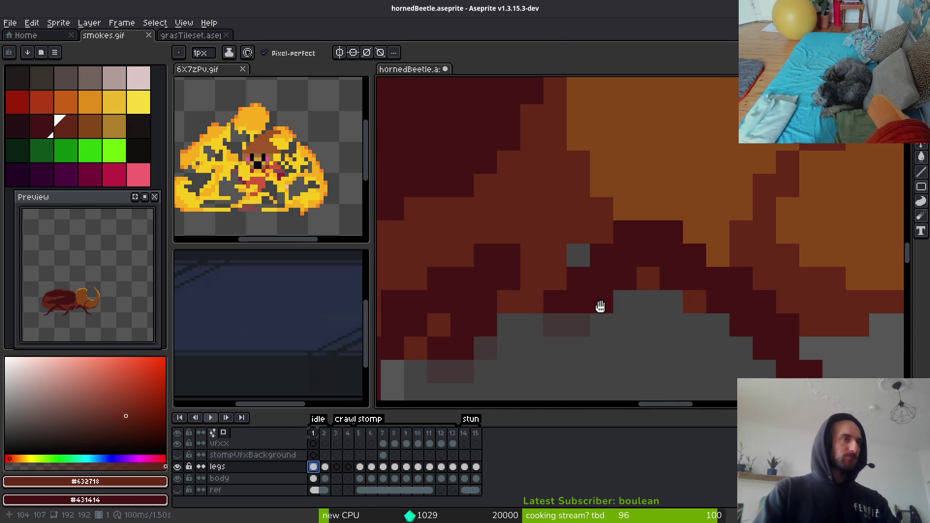
click(88, 160)
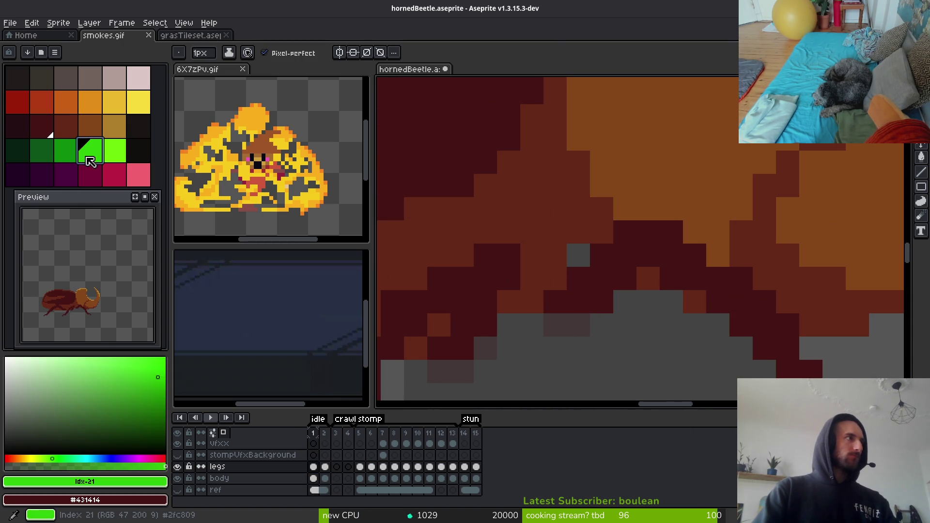
Bucket-fill three of the beetle's legs with bright green.
key(g)
click(625, 254)
scroll(516, 319, down, 5)
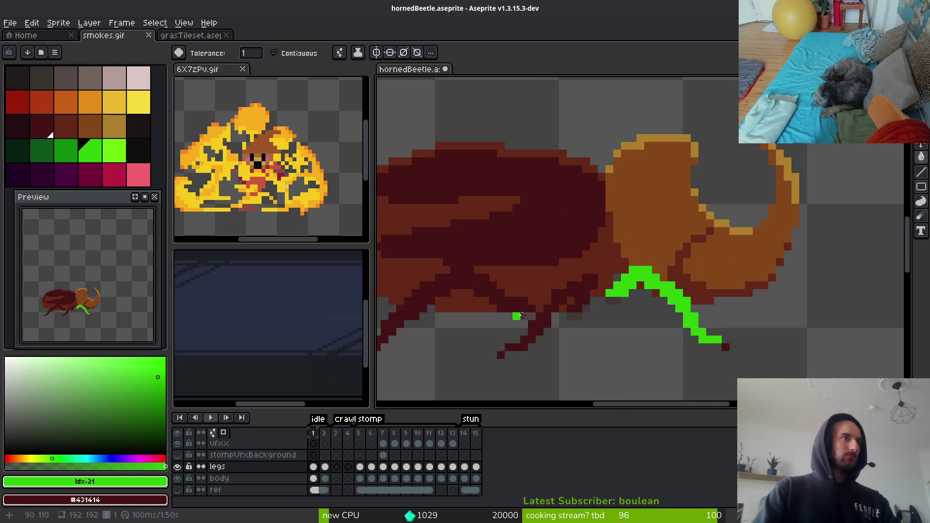
click(576, 293)
click(486, 293)
scroll(516, 341, up, 2)
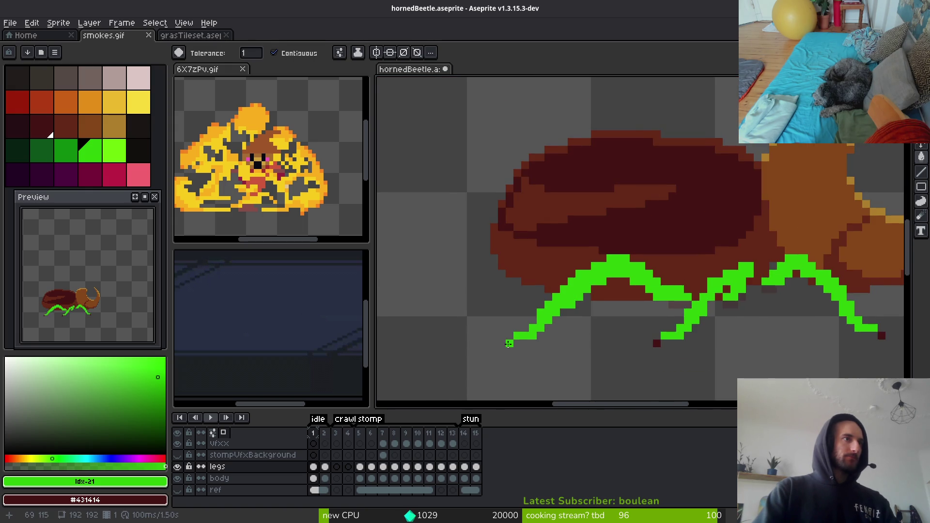
scroll(799, 343, right, 3)
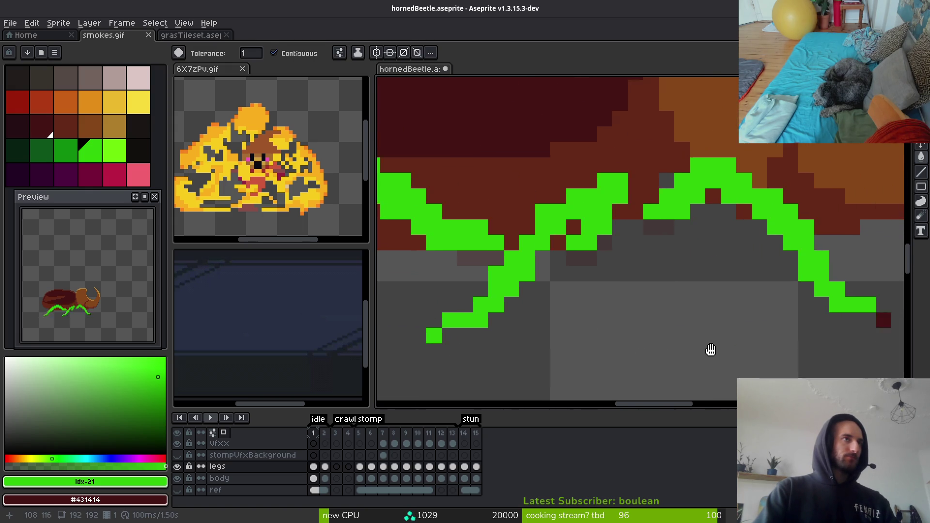
scroll(525, 306, up, 3)
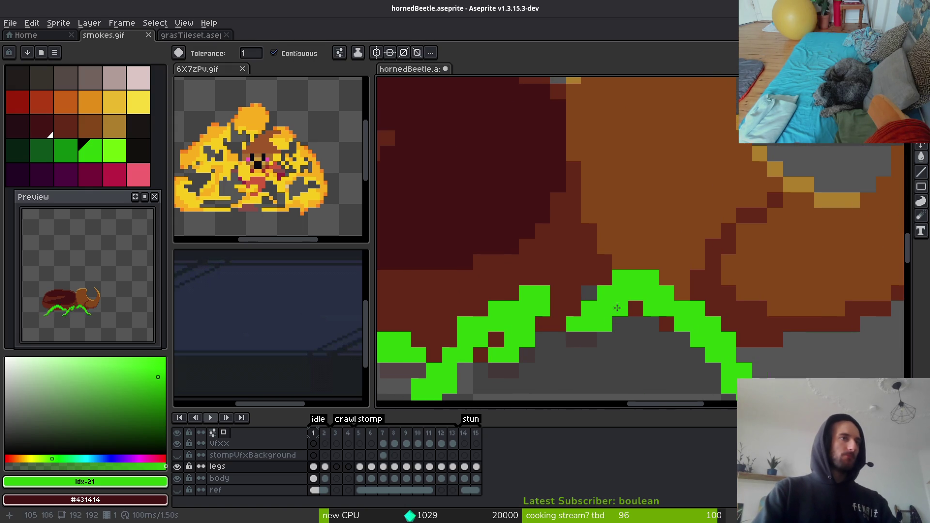
scroll(525, 306, up, 2)
Undo an accidental green background flood, then pencil missed leg pixels bright green.
click(525, 306)
key(ctrl+z)
key(b)
click(565, 245)
click(523, 297)
click(526, 362)
click(485, 344)
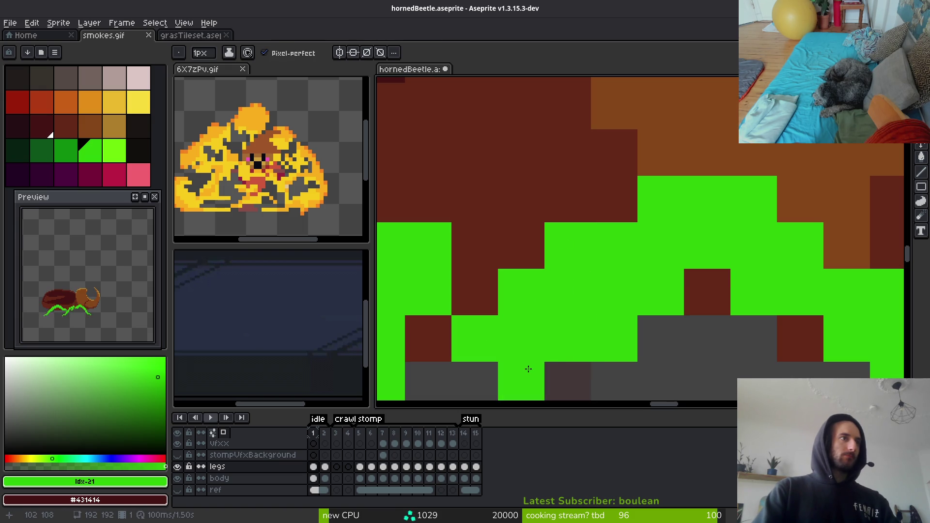
Pencil green over remaining leg gaps and smooth a leg edge.
scroll(523, 328, down, 1)
click(593, 327)
scroll(682, 377, down, 5)
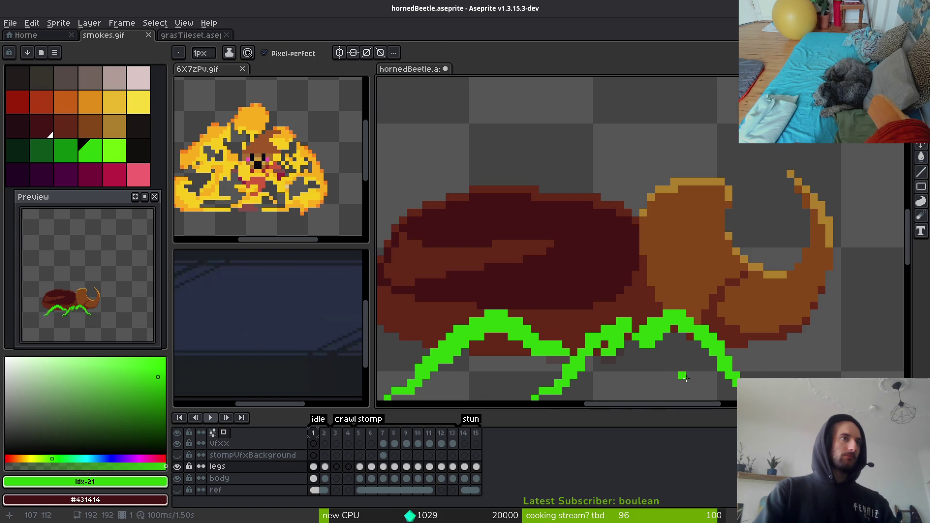
scroll(659, 354, up, 2)
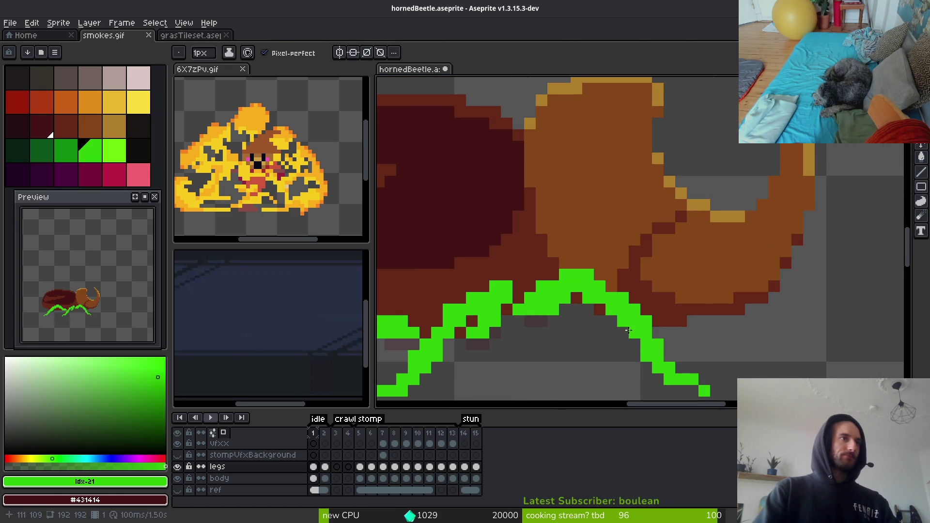
drag(628, 332, 615, 334)
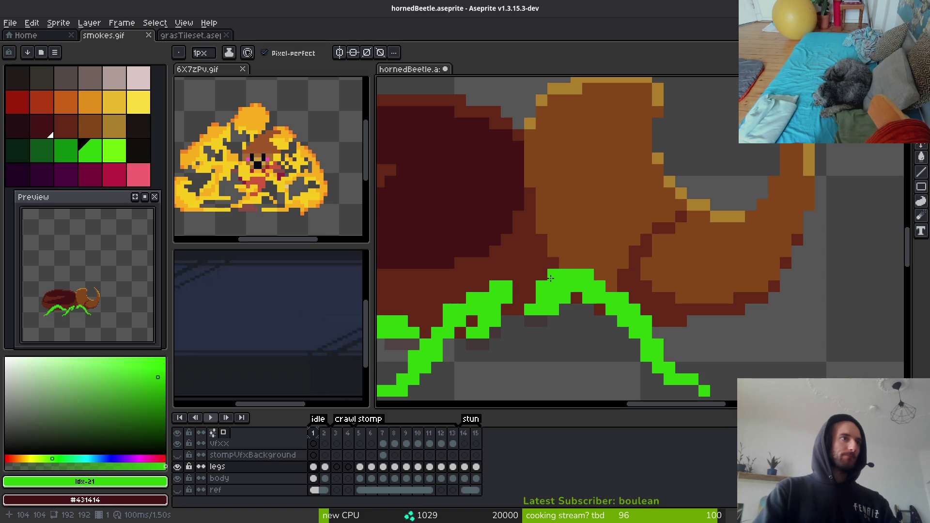
drag(519, 310, 528, 322)
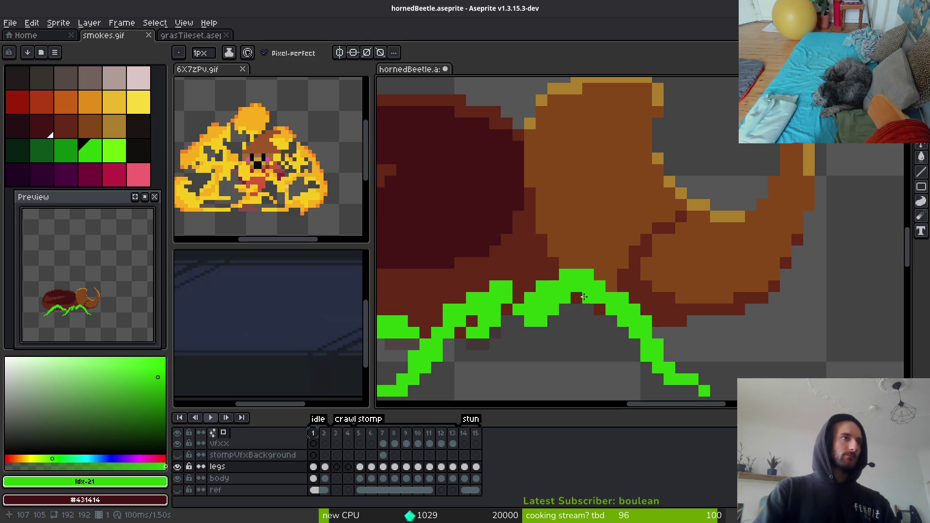
click(631, 339)
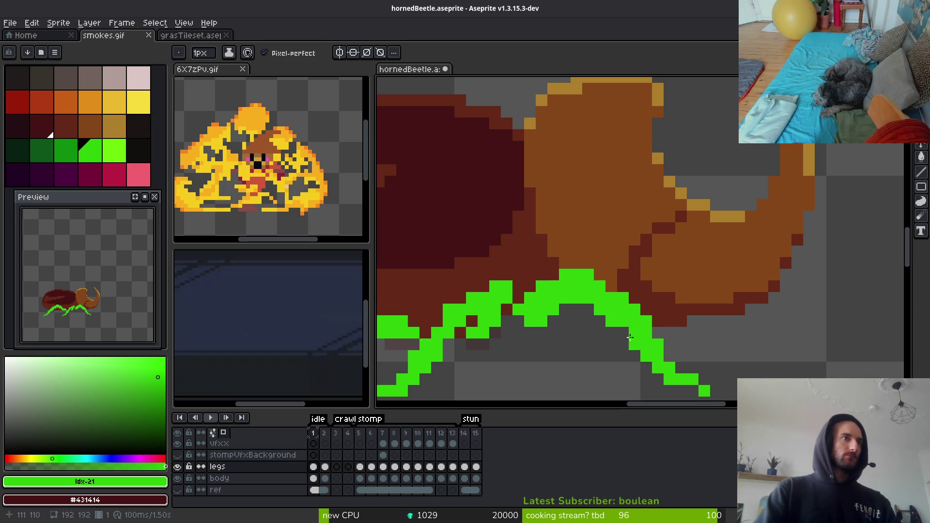
Remove two stray green pixels on another leg, then choose the darker green for shading.
drag(669, 359, 620, 319)
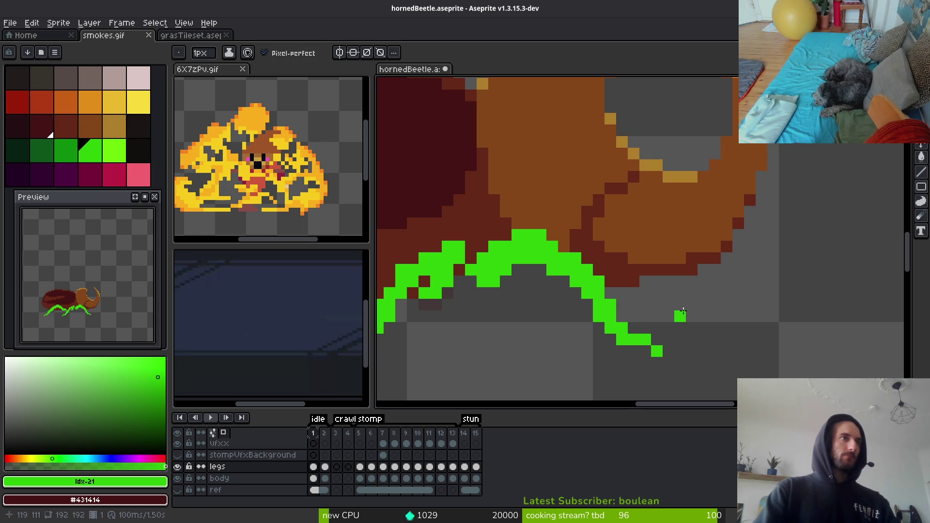
scroll(661, 334, down, 4)
scroll(651, 335, up, 4)
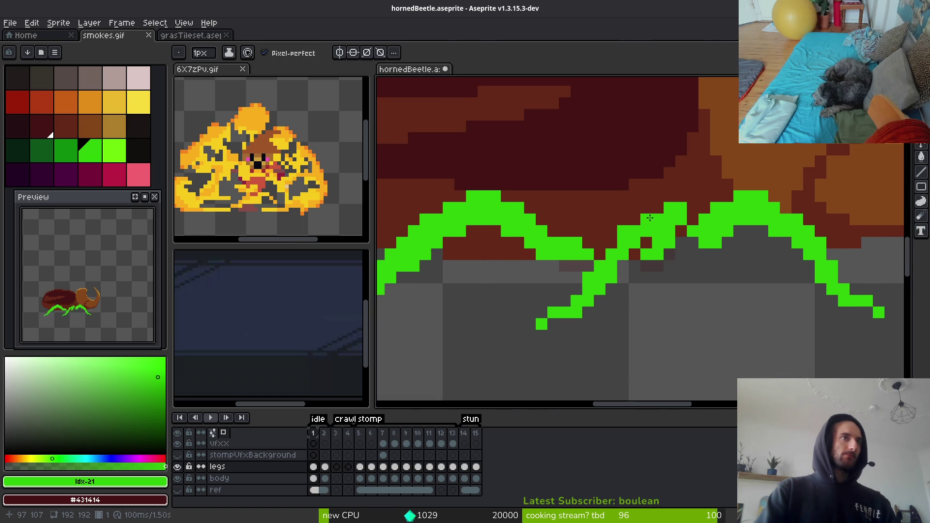
click(642, 221)
key(ctrl+z)
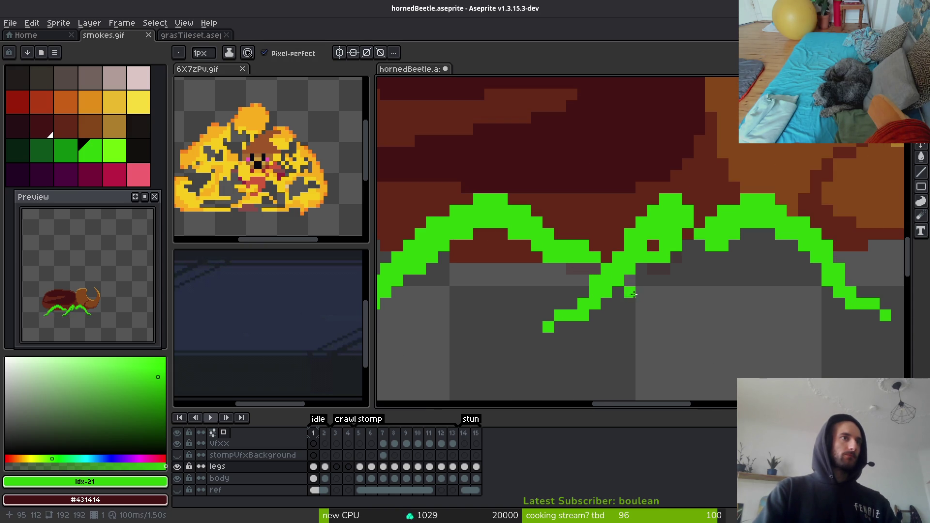
key(ctrl+z)
scroll(613, 319, down, 3)
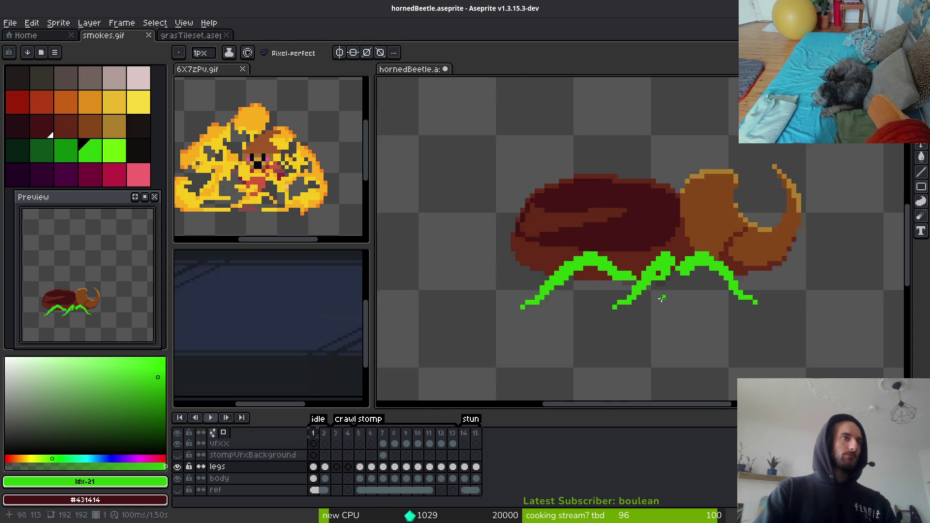
scroll(643, 261, up, 3)
key(e)
scroll(678, 313, down, 3)
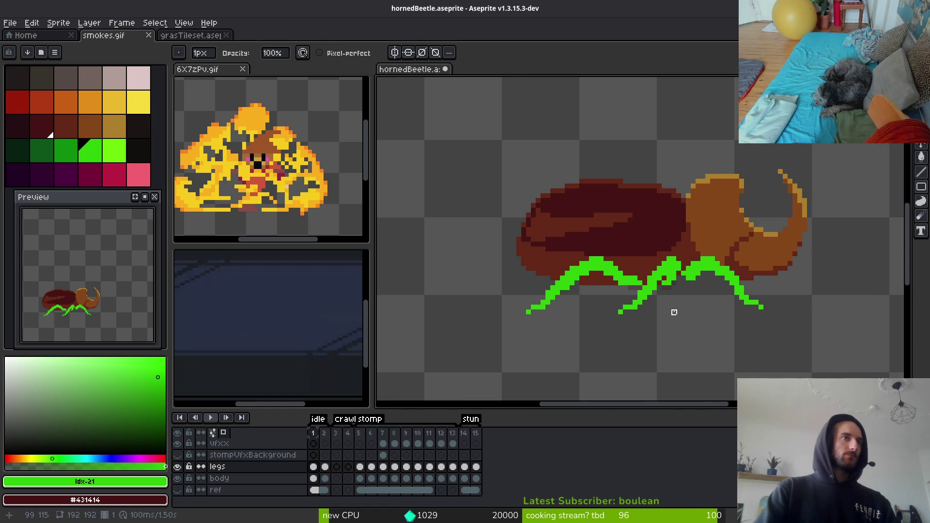
scroll(628, 323, up, 2)
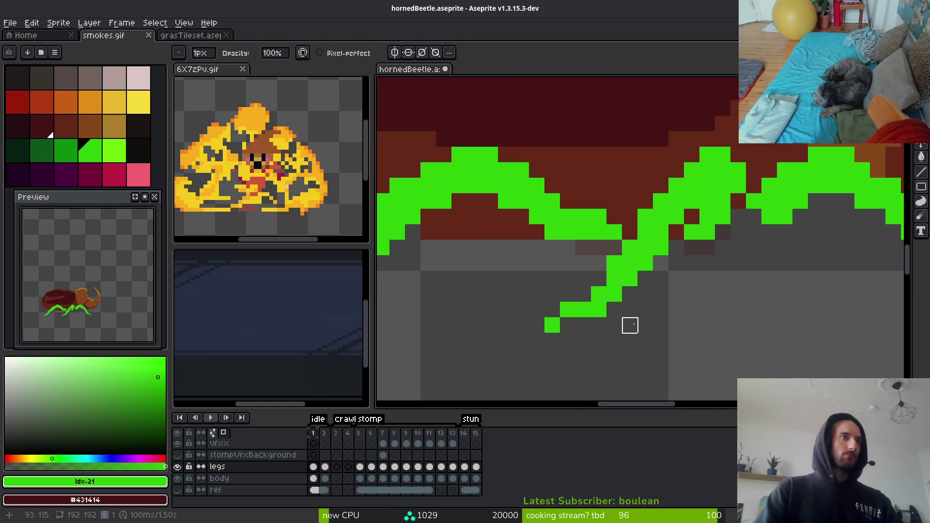
key(b)
scroll(716, 336, up, 2)
scroll(697, 305, down, 3)
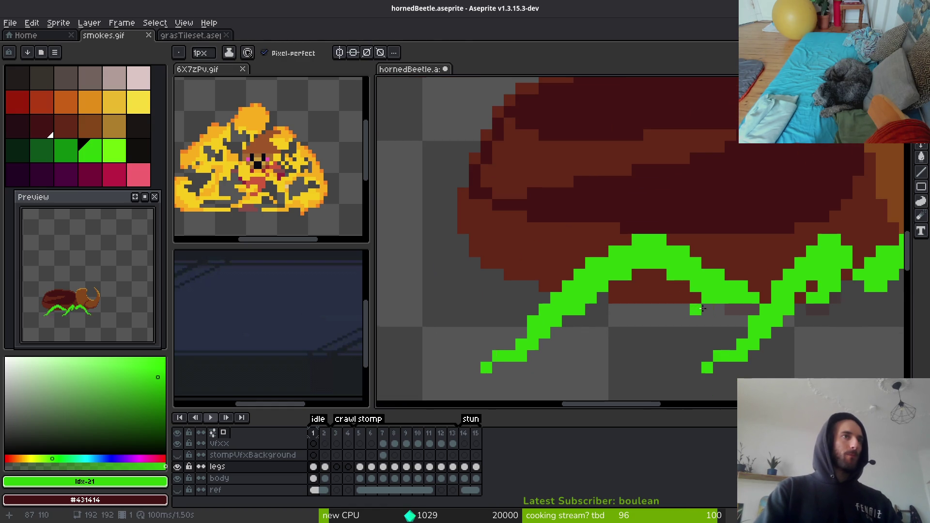
scroll(717, 305, up, 3)
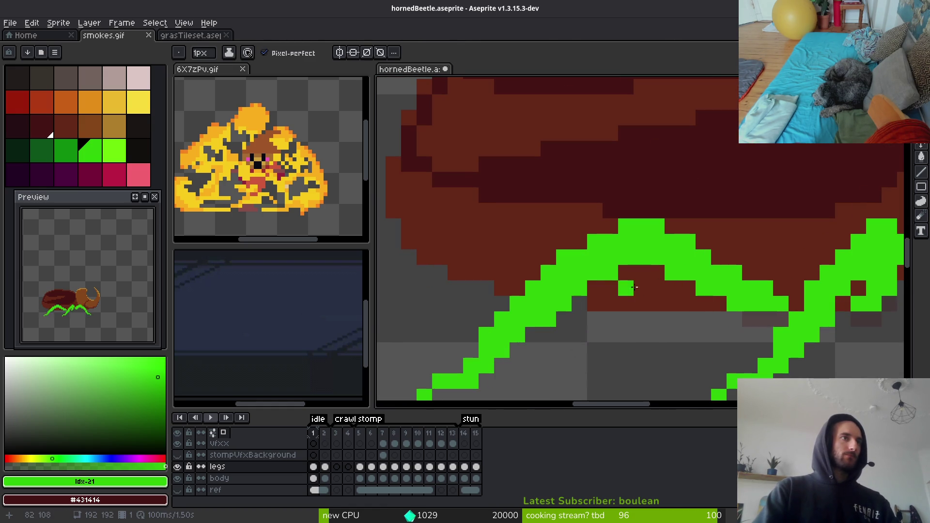
scroll(640, 276, down, 1)
scroll(640, 291, down, 1)
scroll(634, 309, down, 2)
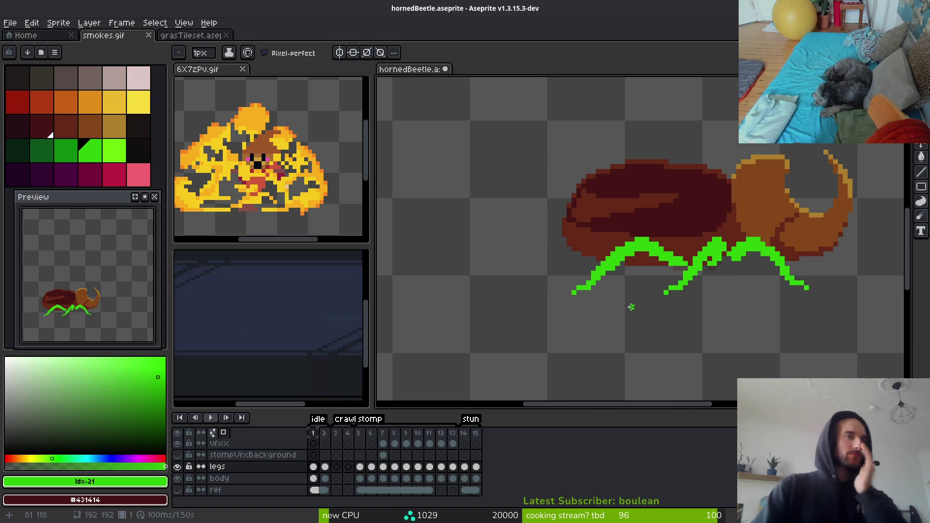
scroll(632, 277, up, 2)
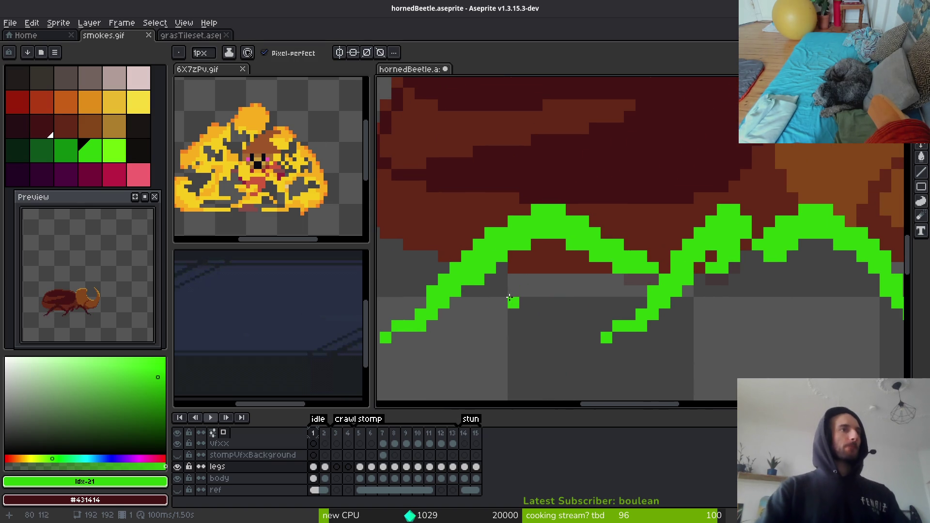
click(66, 150)
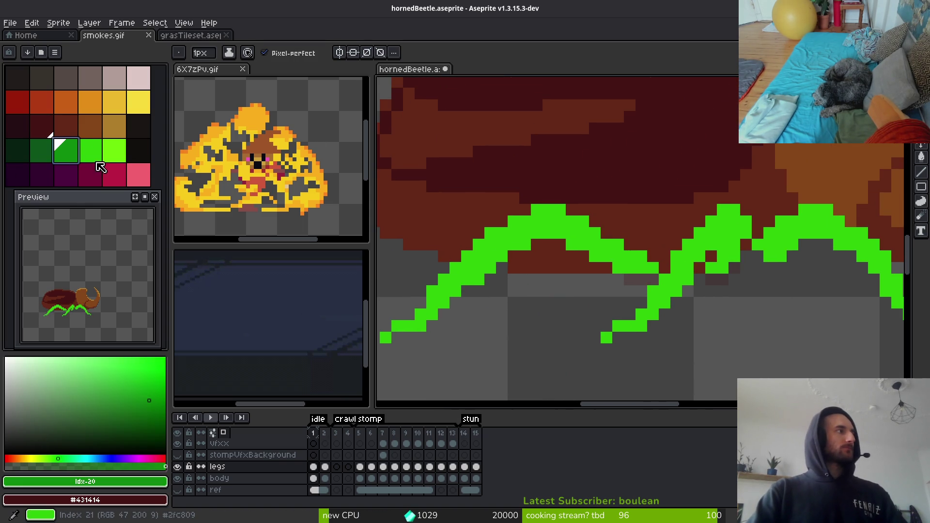
Keep bright green as secondary colour and shade the tops of the legs dark green.
right_click(90, 150)
scroll(813, 283, right, 3)
scroll(665, 235, up, 1)
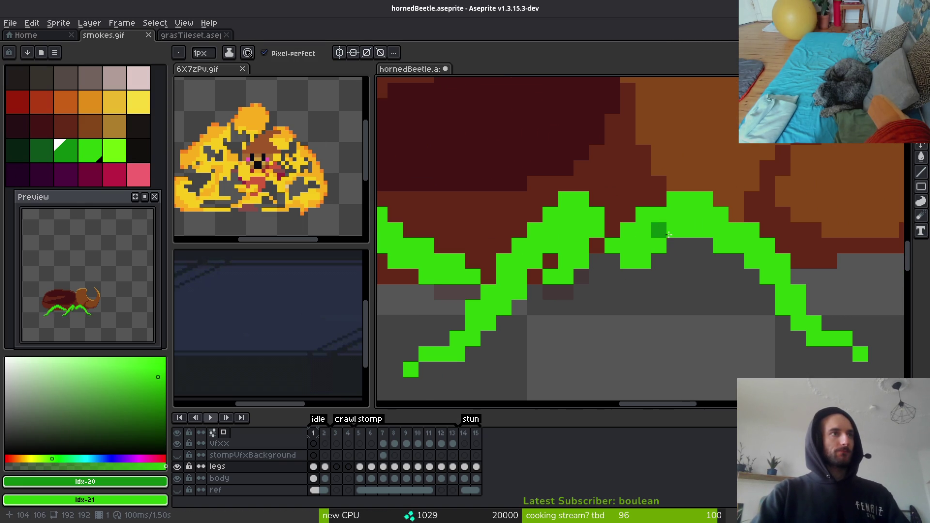
mouse_move(689, 227)
mouse_down()
mouse_move(662, 248)
mouse_move(612, 245)
mouse_up()
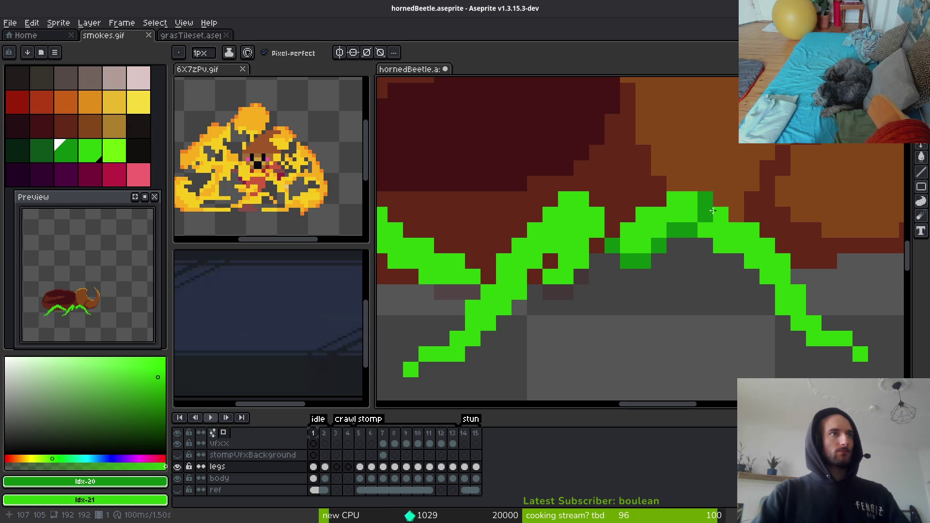
drag(696, 217, 685, 211)
scroll(727, 262, up, 2)
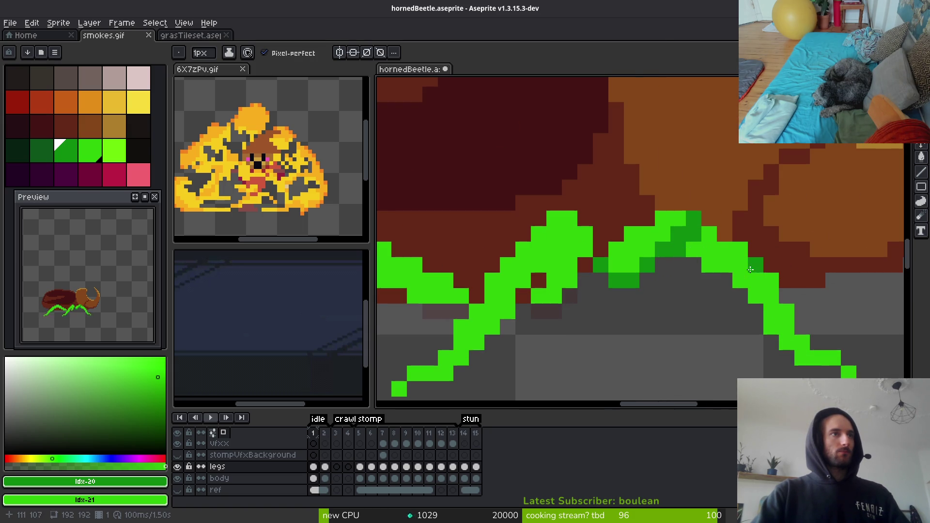
drag(714, 263, 735, 279)
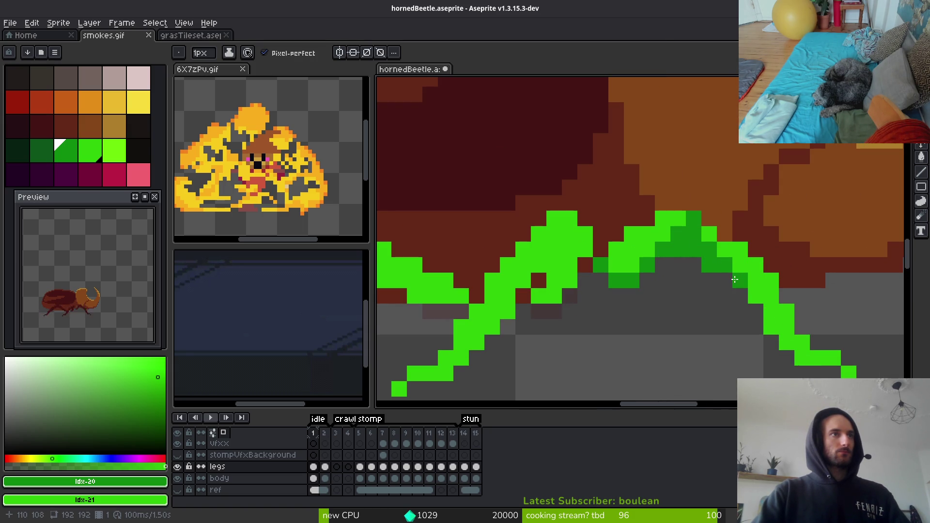
Add dark green shading pixels and a shading stroke along more leg joints.
scroll(768, 330, down, 3)
scroll(713, 337, up, 3)
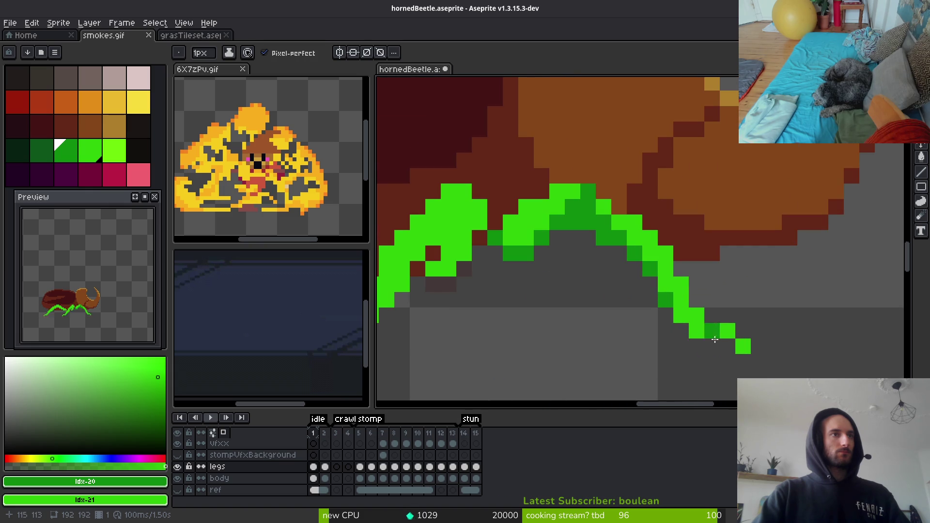
scroll(692, 326, down, 4)
scroll(669, 353, up, 1)
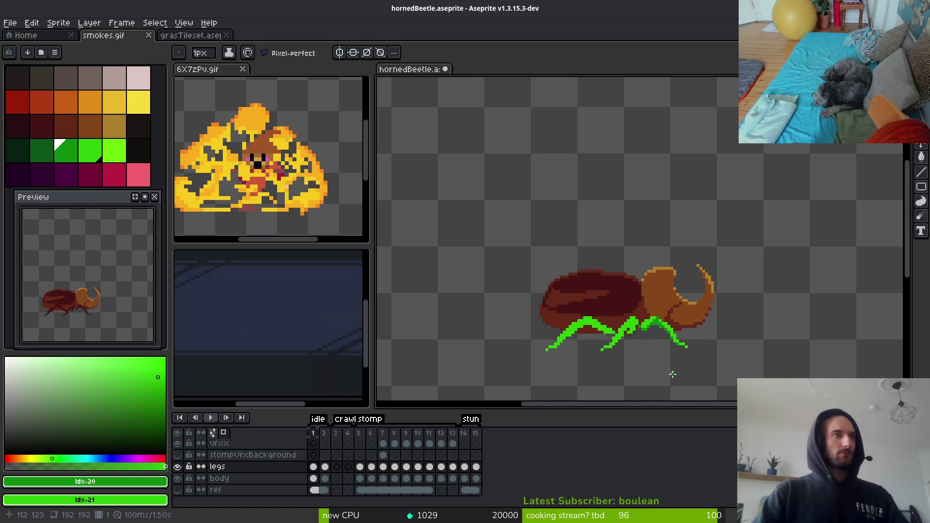
scroll(674, 312, up, 1)
scroll(674, 312, up, 2)
scroll(688, 300, down, 1)
click(754, 242)
drag(731, 242, 689, 316)
click(730, 243)
click(707, 265)
click(754, 218)
click(730, 288)
Toggle the eraser and back, then choose the bright leg green again.
scroll(731, 342, down, 4)
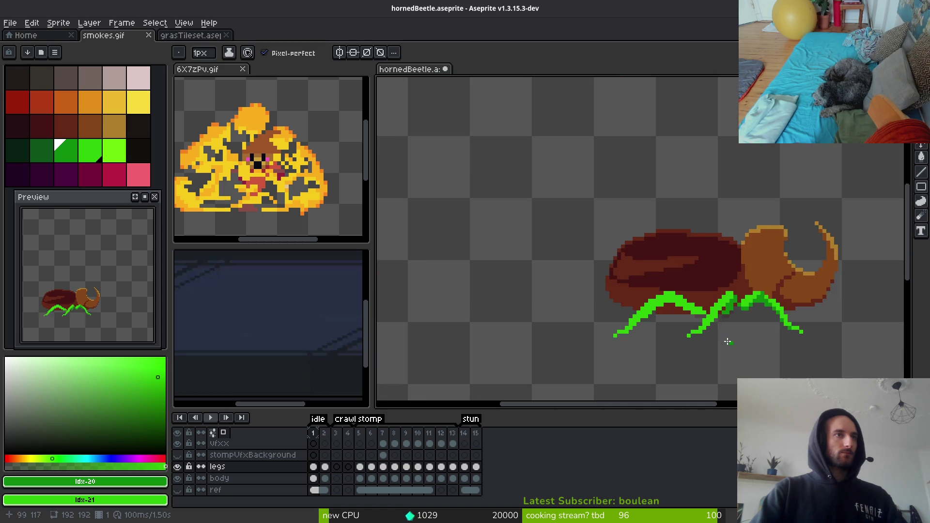
scroll(731, 343, up, 3)
scroll(736, 202, up, 2)
scroll(736, 202, down, 1)
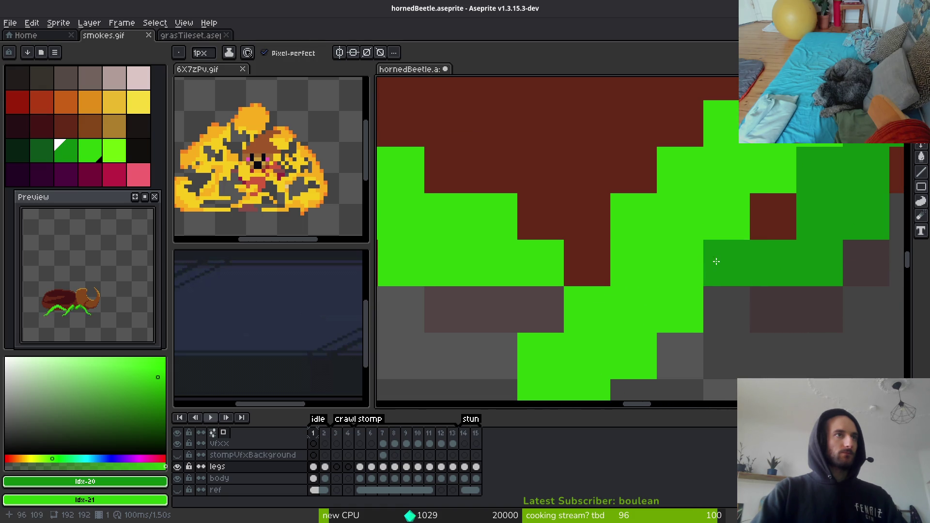
key(e)
scroll(727, 300, down, 1)
scroll(749, 322, down, 3)
scroll(737, 318, up, 2)
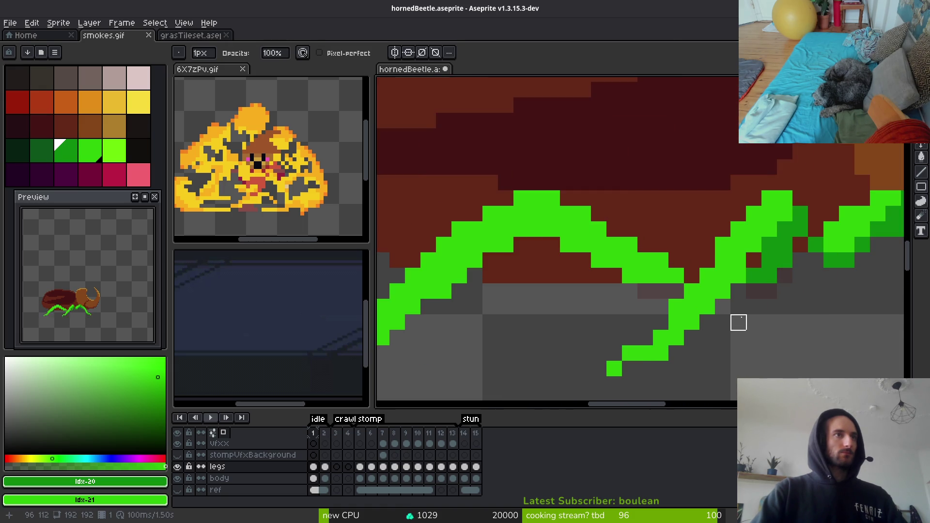
scroll(757, 315, down, 4)
key(f)
scroll(758, 316, up, 5)
alt+click(725, 198)
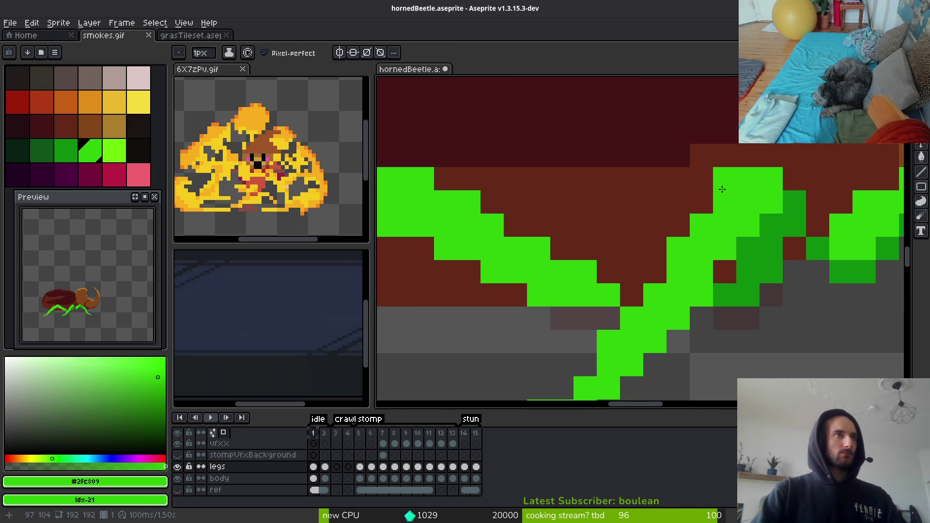
Set dark green as secondary colour and extend the middle leg's diagonal with bright green pixels.
alt+right_click(760, 224)
click(727, 181)
click(703, 207)
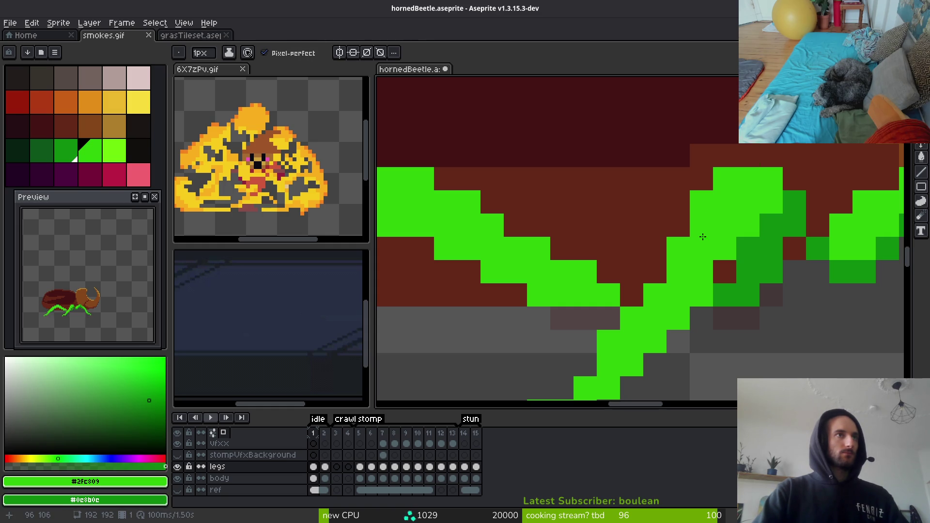
click(681, 231)
click(655, 271)
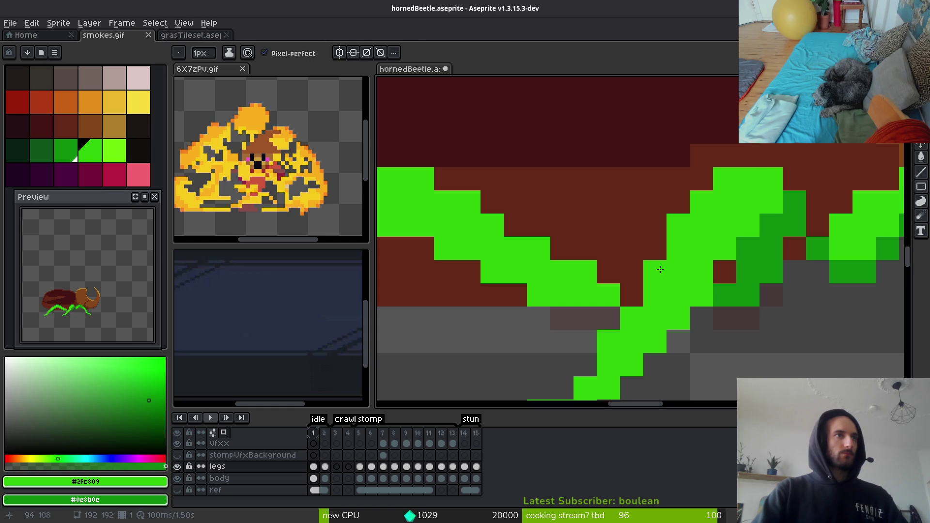
click(722, 271)
click(721, 264)
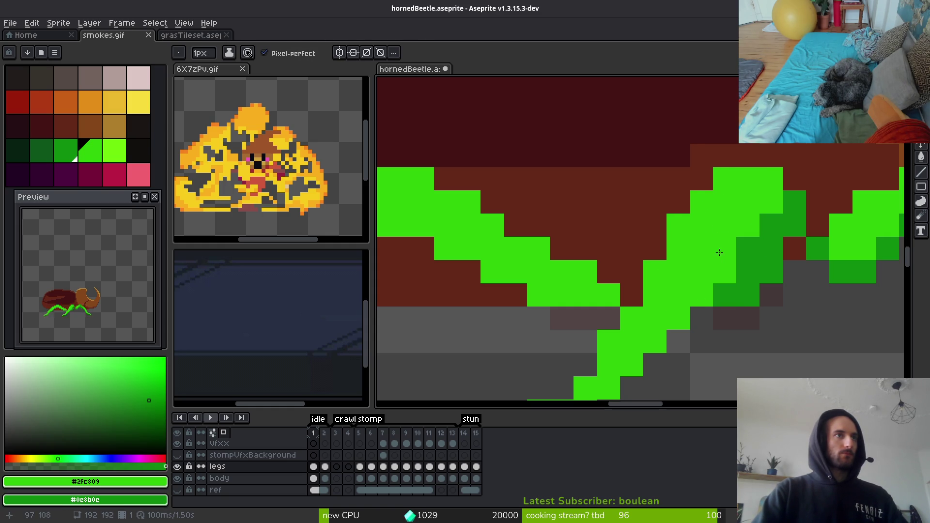
Draw bright green lines filling the middle leg toward the body.
scroll(729, 313, down, 5)
scroll(730, 312, up, 5)
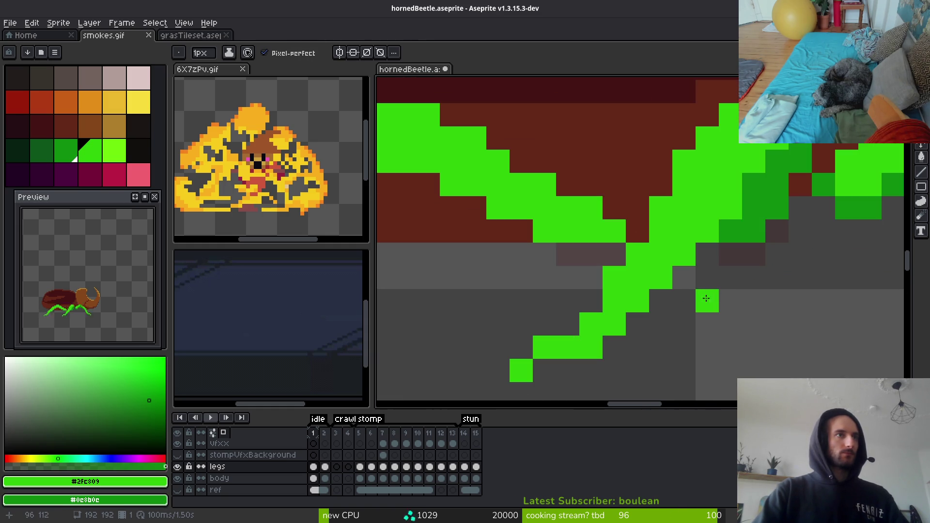
scroll(729, 313, down, 5)
scroll(729, 313, down, 2)
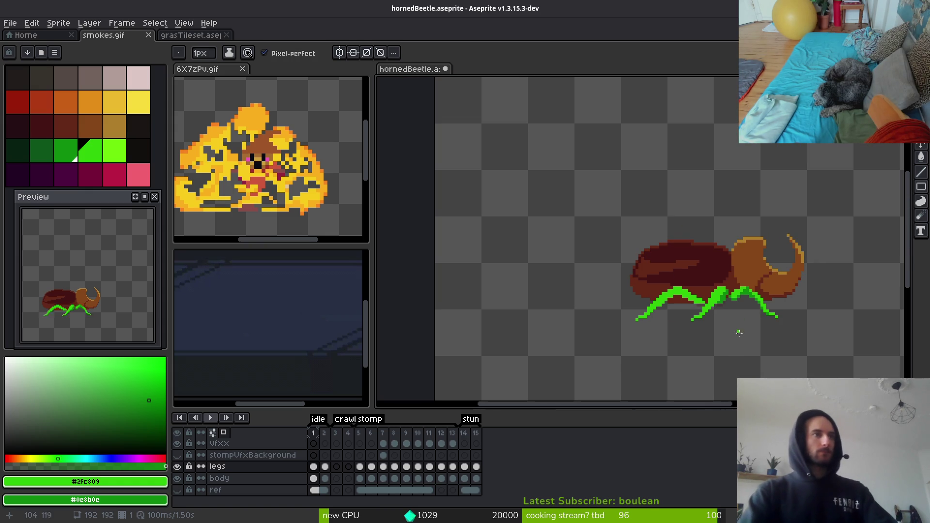
scroll(707, 316, up, 3)
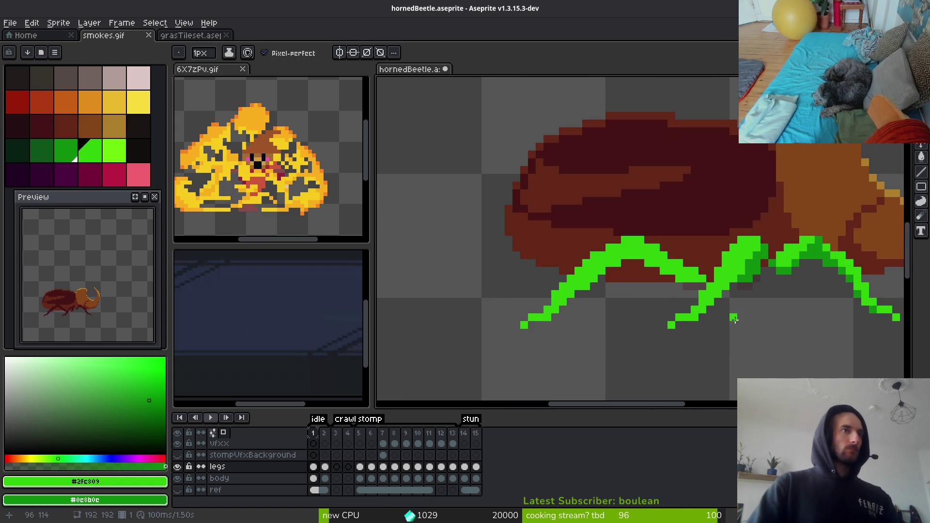
scroll(710, 292, up, 2)
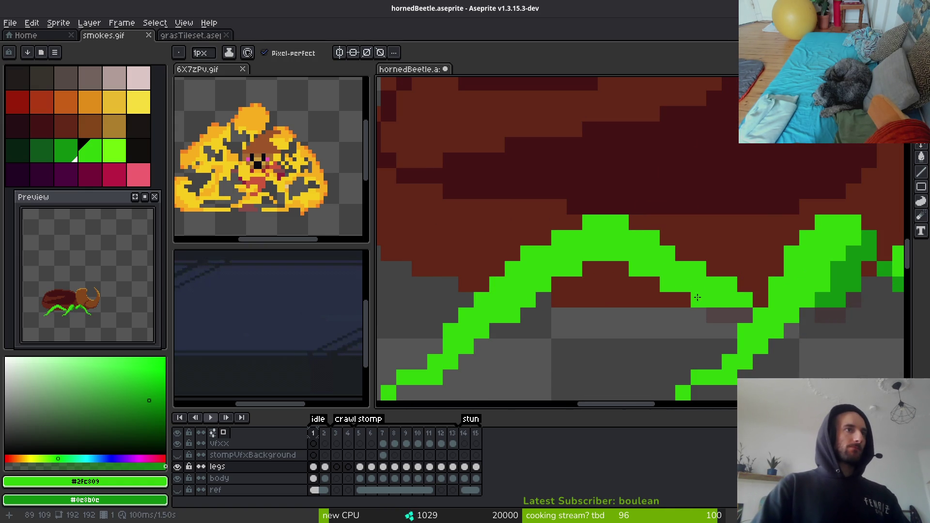
drag(717, 315, 627, 272)
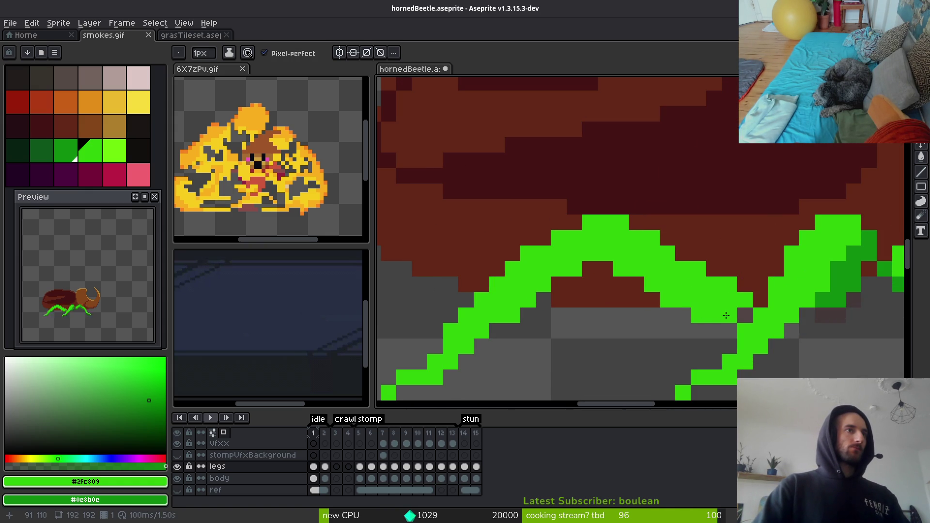
mouse_move(722, 314)
mouse_down()
mouse_move(685, 311)
mouse_move(652, 294)
mouse_up()
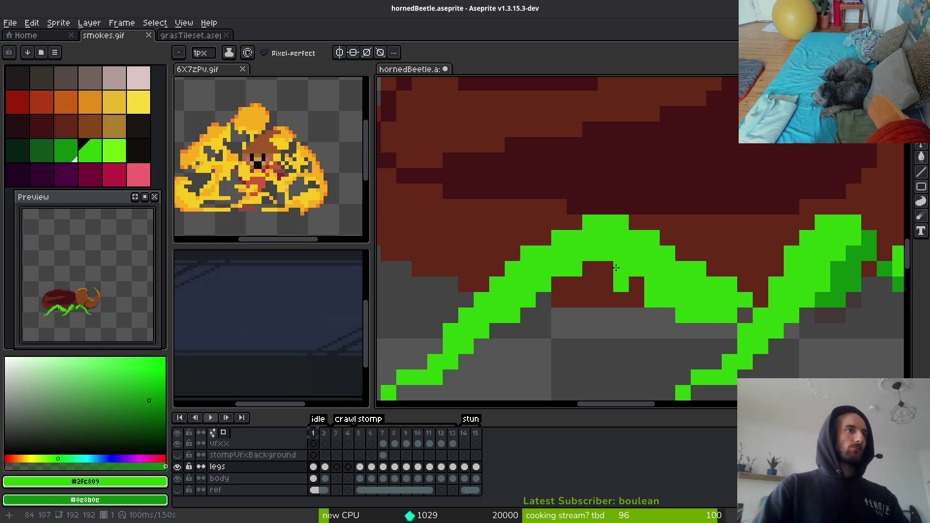
Paint a dark green shading band along the leg's underside, restoring one pixel to bright green.
drag(613, 268, 664, 285)
mouse_move(607, 254)
mouse_down()
mouse_move(722, 315)
mouse_move(688, 315)
mouse_move(684, 308)
mouse_move(729, 301)
mouse_move(715, 300)
mouse_up()
right_click(681, 287)
click(642, 266)
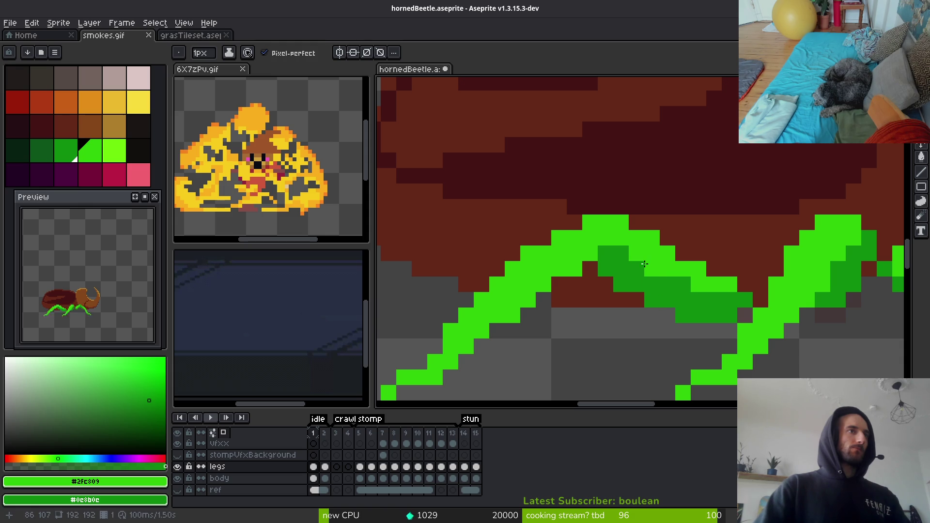
Darken one leg pixel and add bright green pixels near the leg tip.
right_click(619, 271)
scroll(620, 267, down, 5)
scroll(627, 232, up, 5)
click(627, 231)
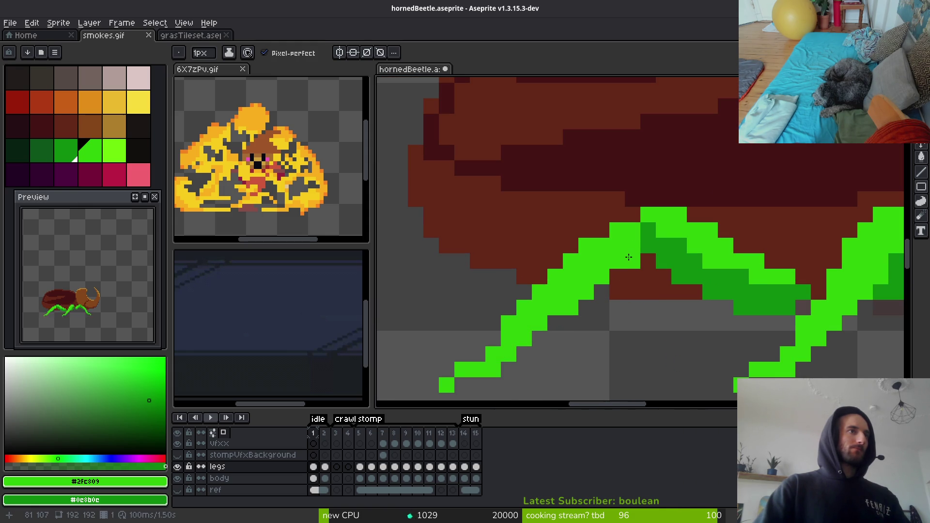
click(586, 306)
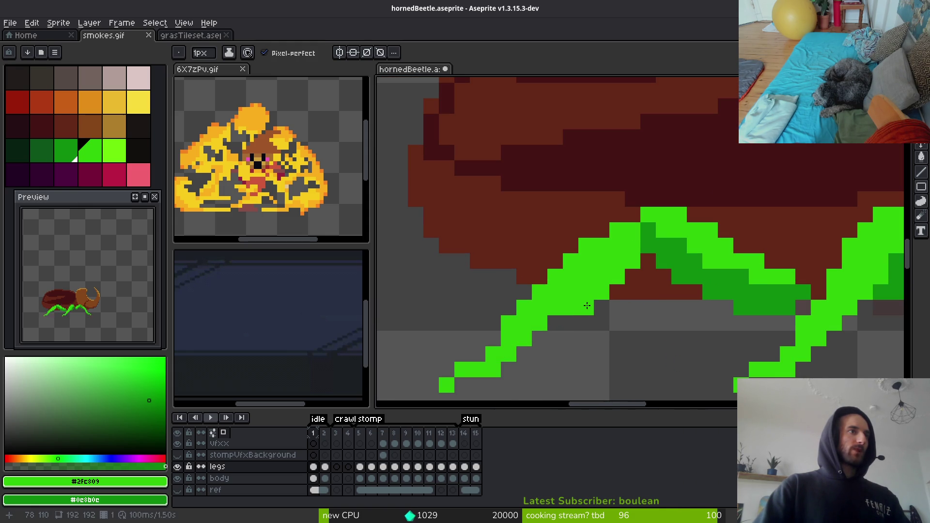
key(b)
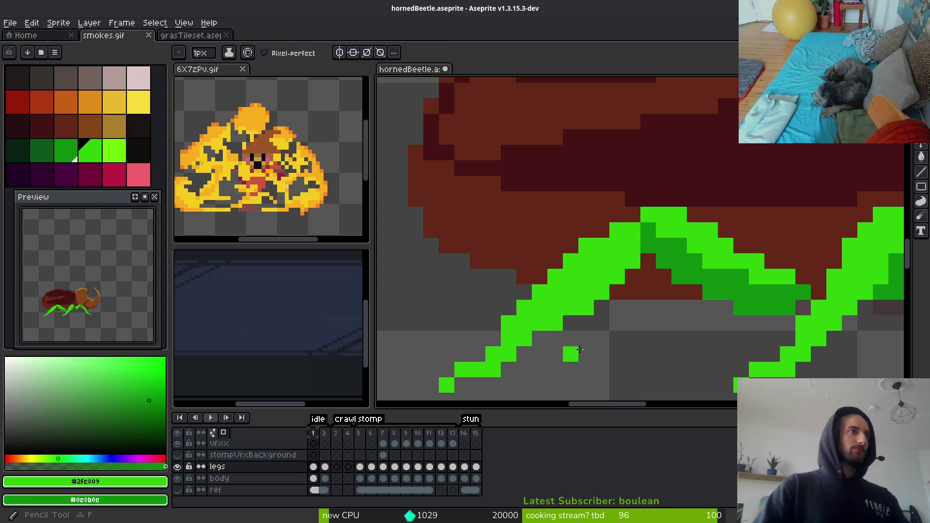
scroll(582, 340, down, 4)
scroll(652, 346, down, 4)
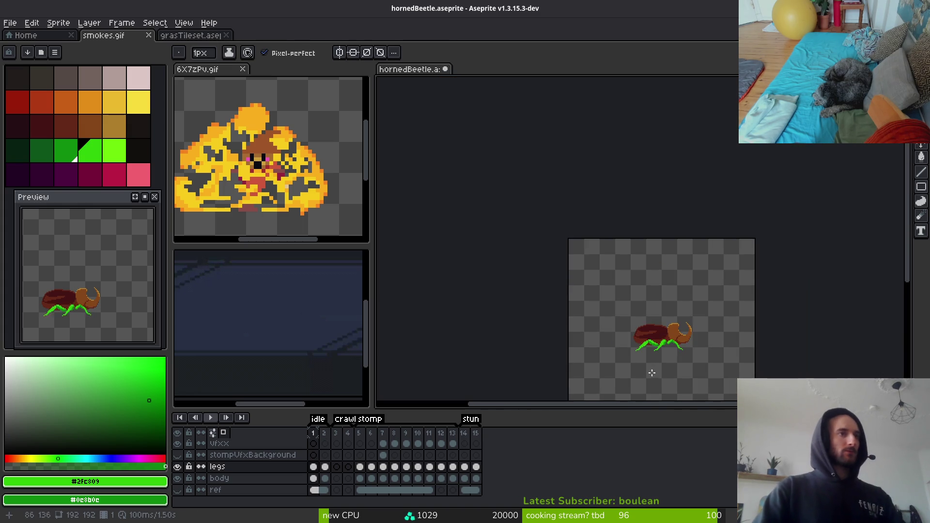
scroll(659, 354, up, 7)
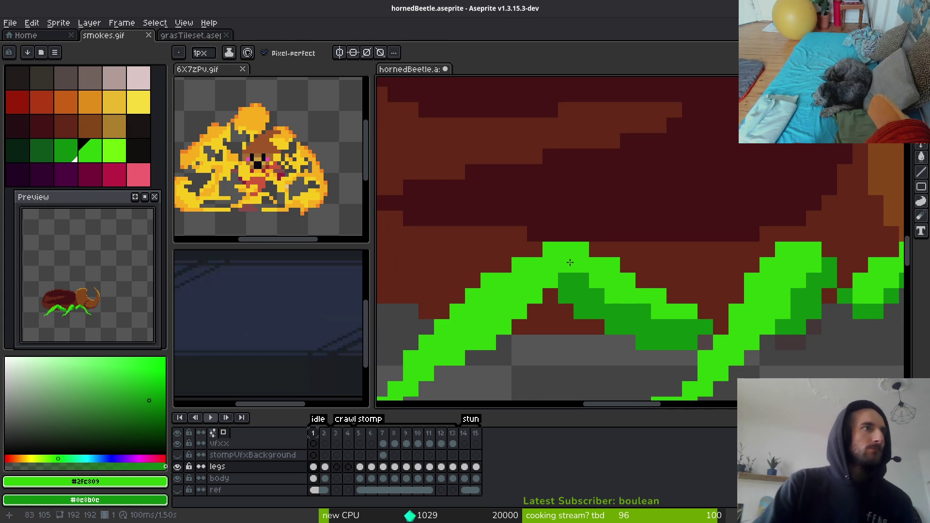
Swap several middle-leg pixels between dark and bright green to refine the shading.
drag(569, 262, 582, 249)
click(567, 249)
click(589, 297)
scroll(575, 281, down, 4)
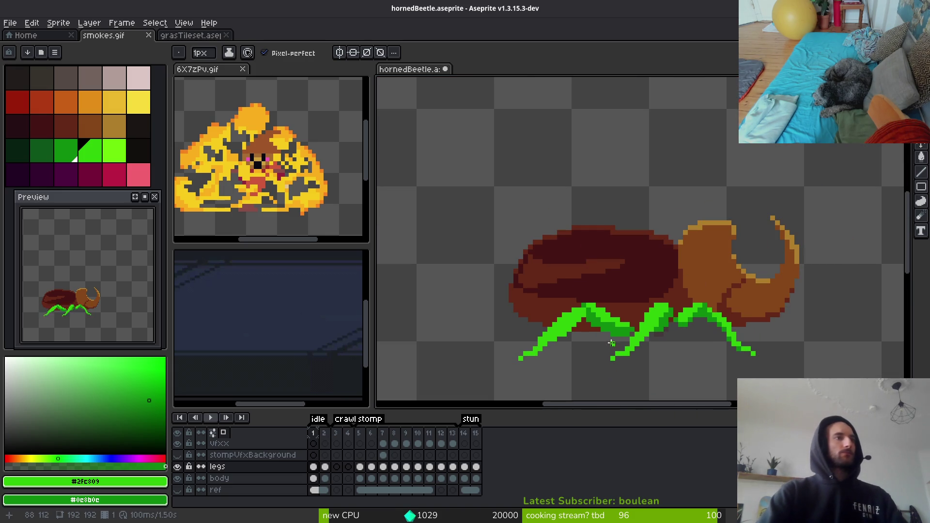
scroll(589, 334, up, 4)
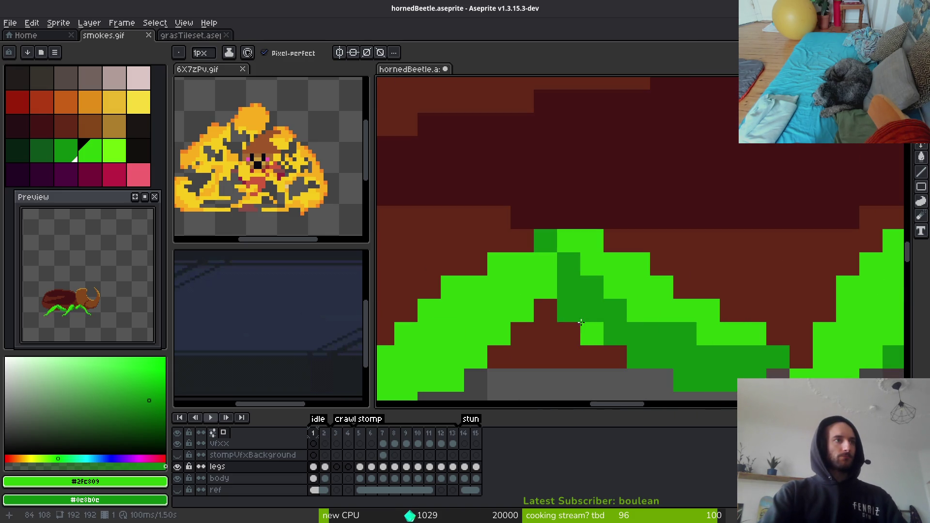
click(568, 264)
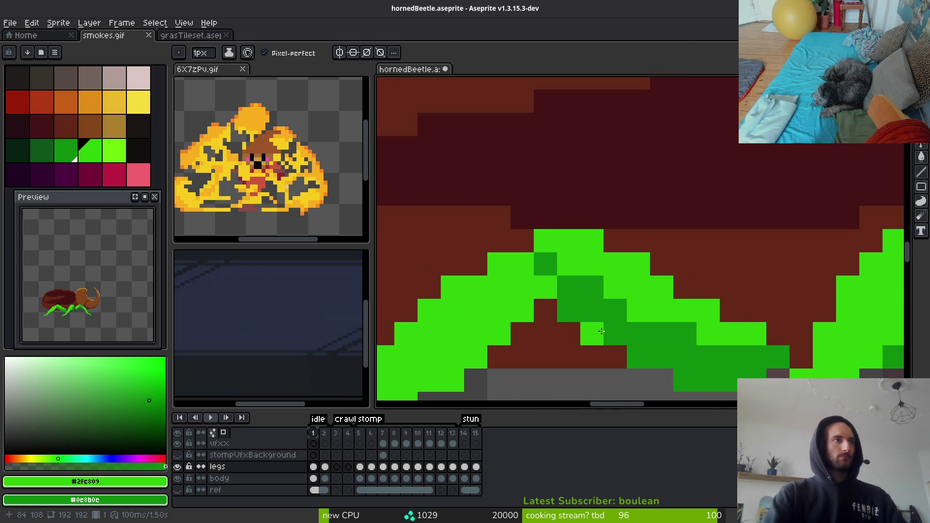
right_click(545, 263)
right_click(592, 333)
click(592, 286)
scroll(687, 369, down, 4)
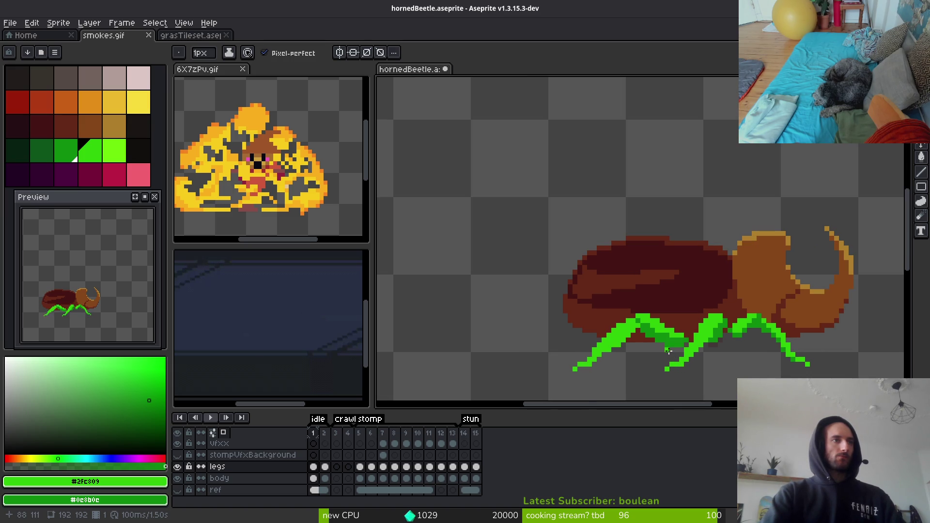
scroll(668, 351, up, 4)
scroll(658, 361, down, 3)
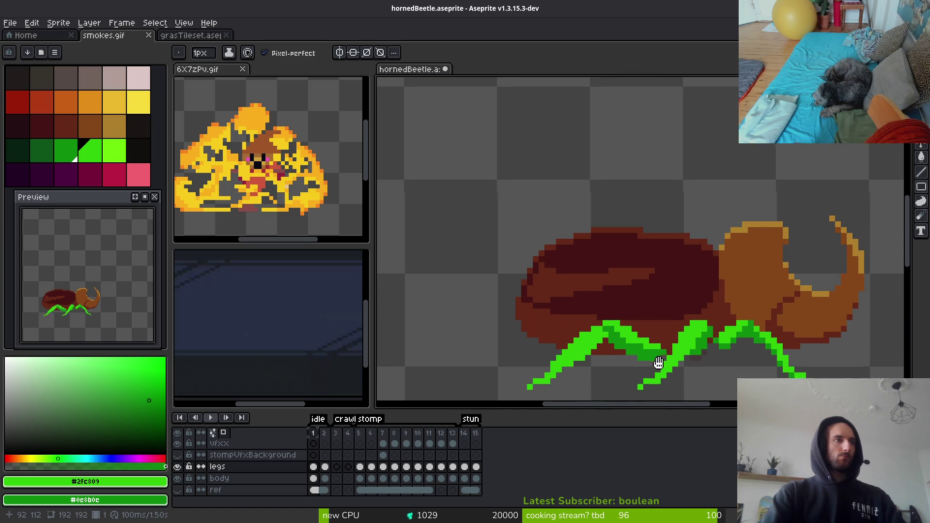
scroll(658, 362, down, 1)
Save hornedBeetle.aseprite.
key(ctrl+s)
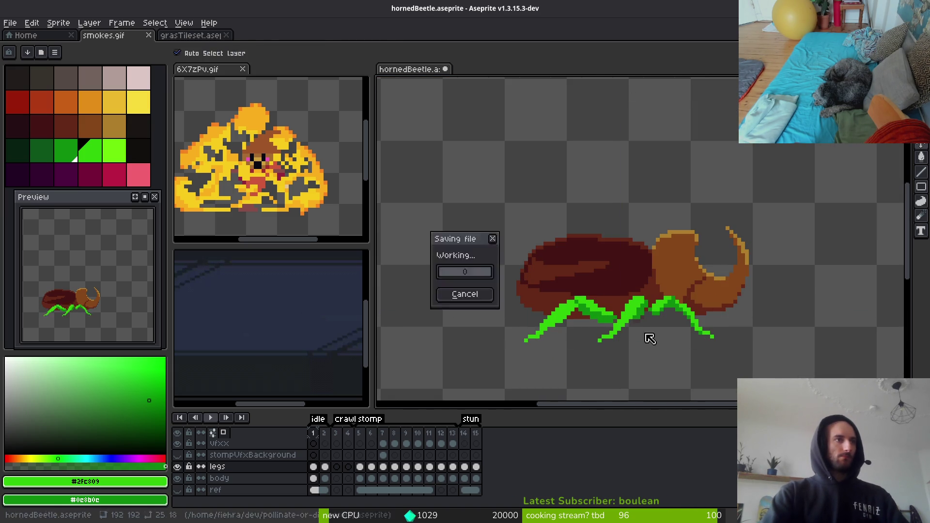
scroll(662, 333, up, 3)
scroll(661, 333, down, 3)
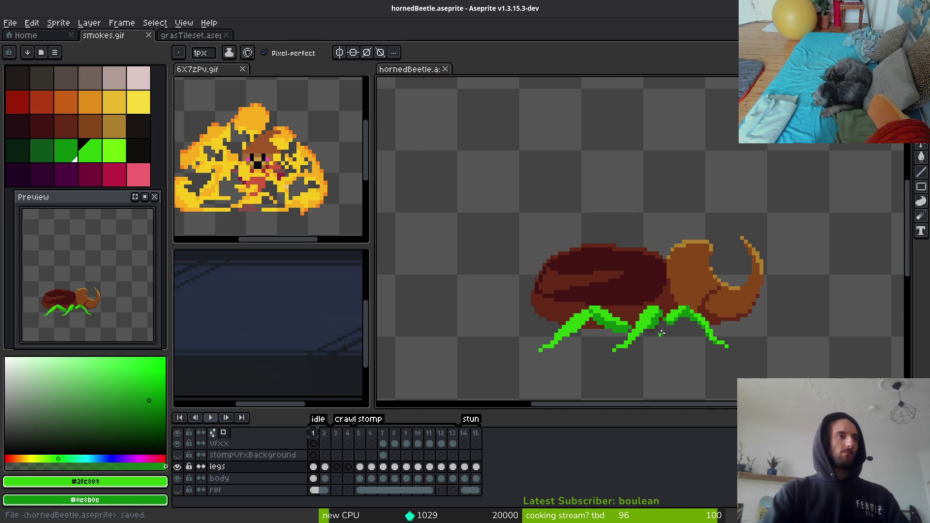
scroll(557, 310, up, 4)
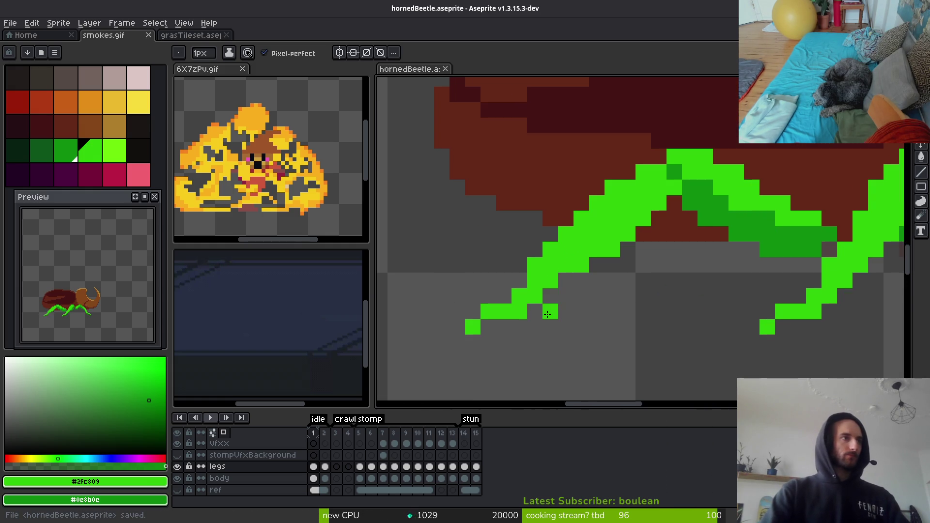